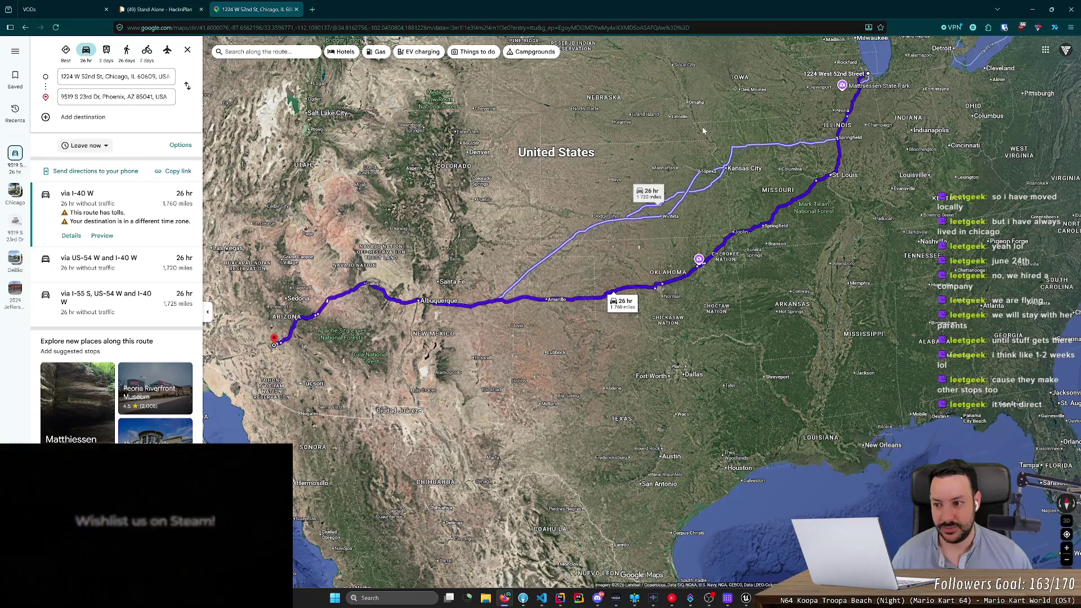
Step: Close the cross-country driving-route tab and minimize the browser so Fork's StandAlone history shows
scroll(703, 131, down, 5)
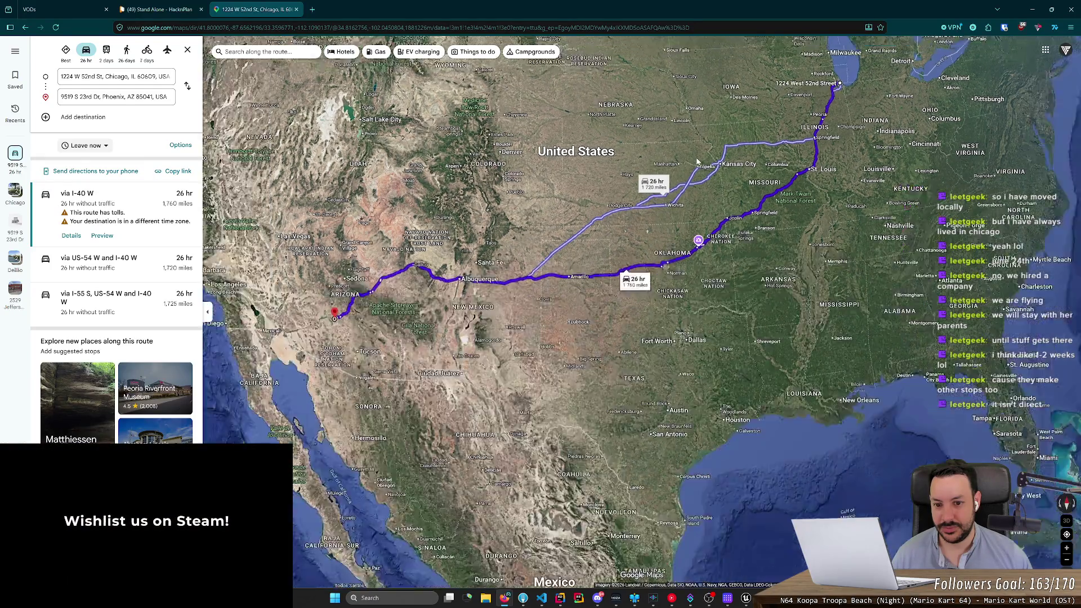
scroll(553, 310, up, 5)
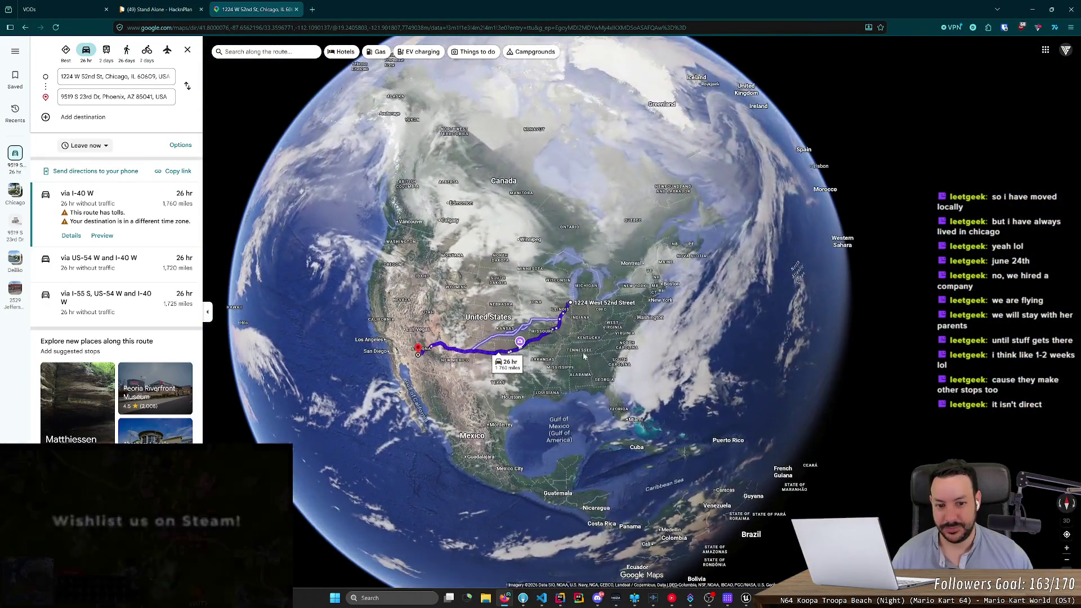
scroll(554, 310, up, 2)
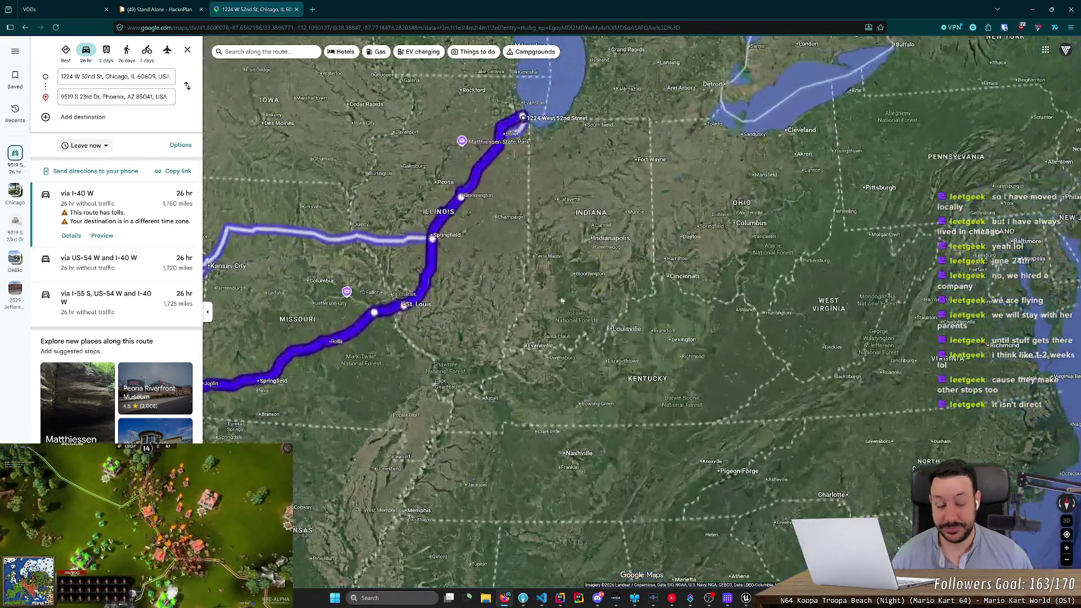
middle_click(255, 4)
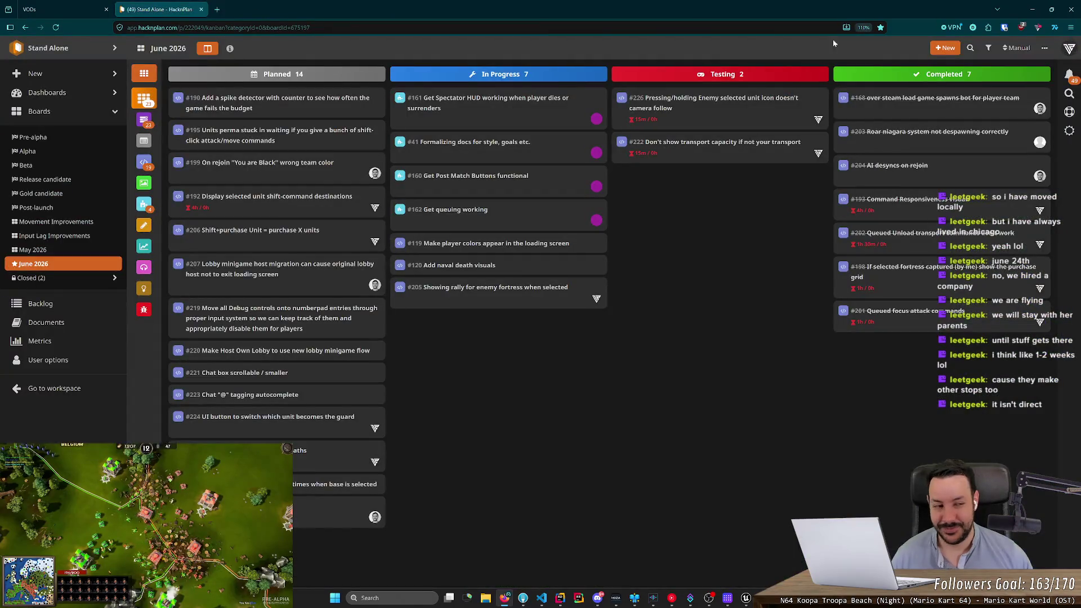
click(1032, 9)
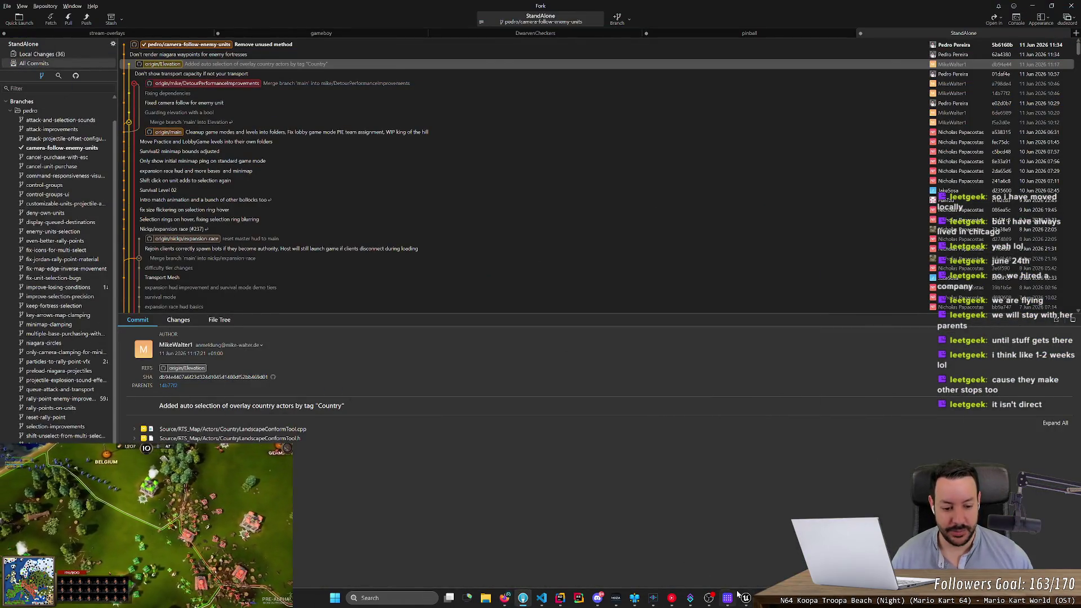
Step: Bring the Unreal Editor play-in-editor session forward from the taskbar
click(744, 597)
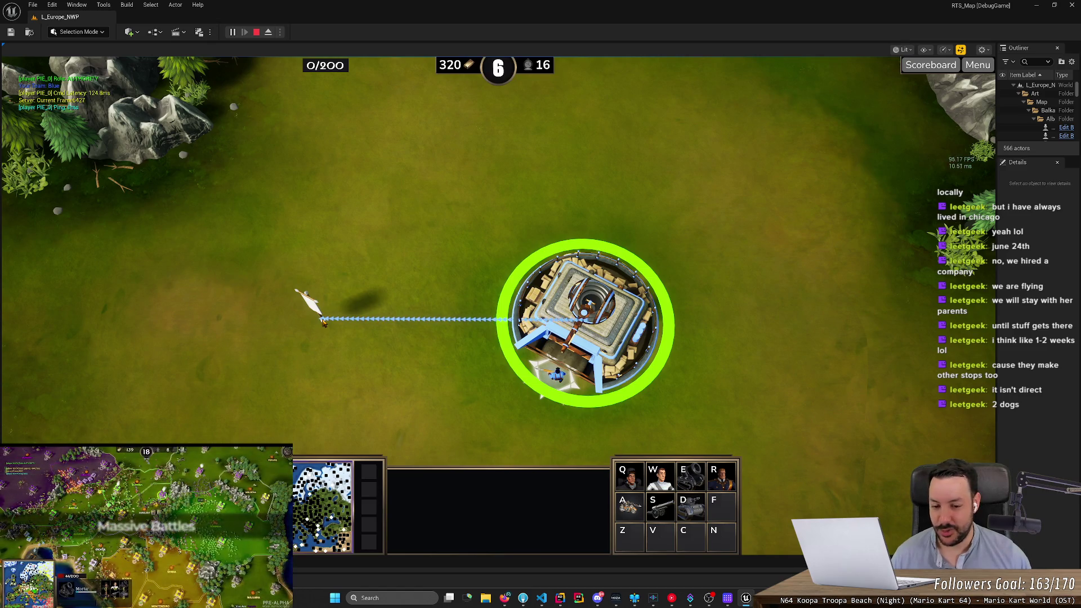
Step: Right-click eight spots on the grass left of the fortress to keep moving its rally flag
right_click(333, 319)
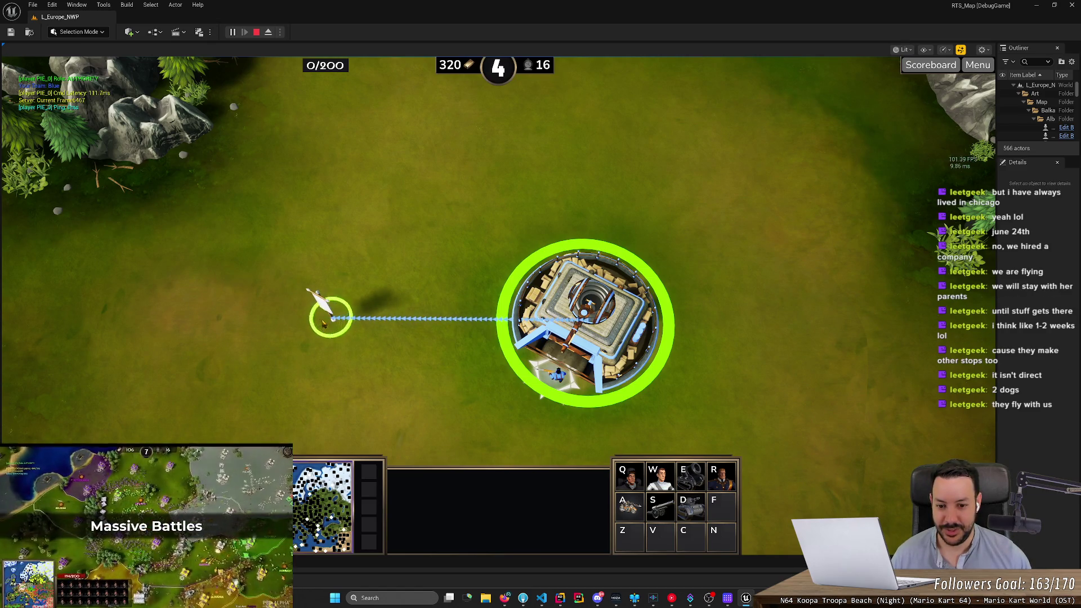
right_click(316, 322)
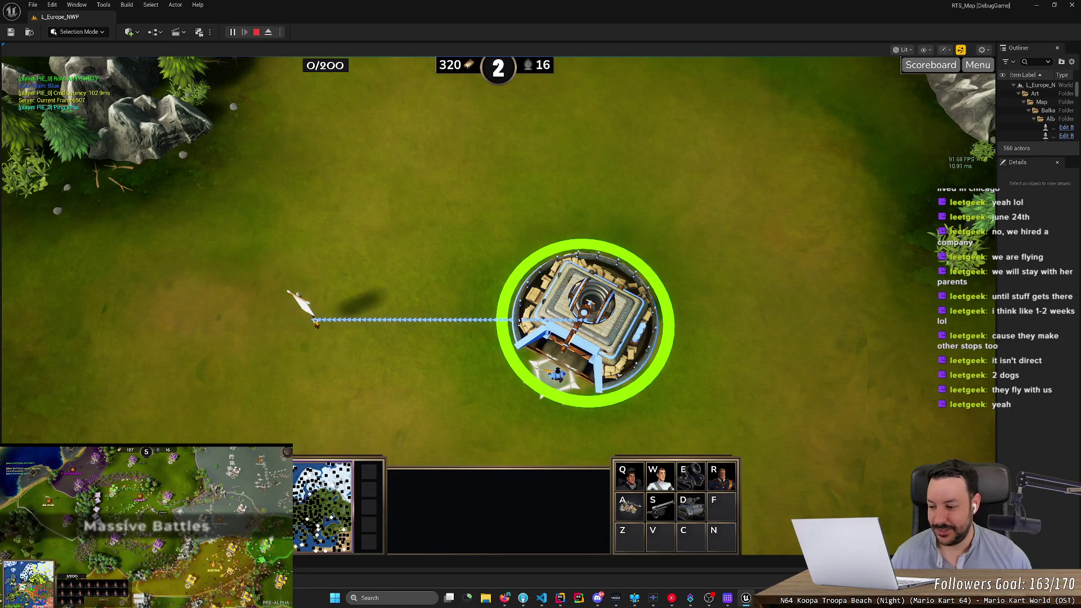
right_click(354, 321)
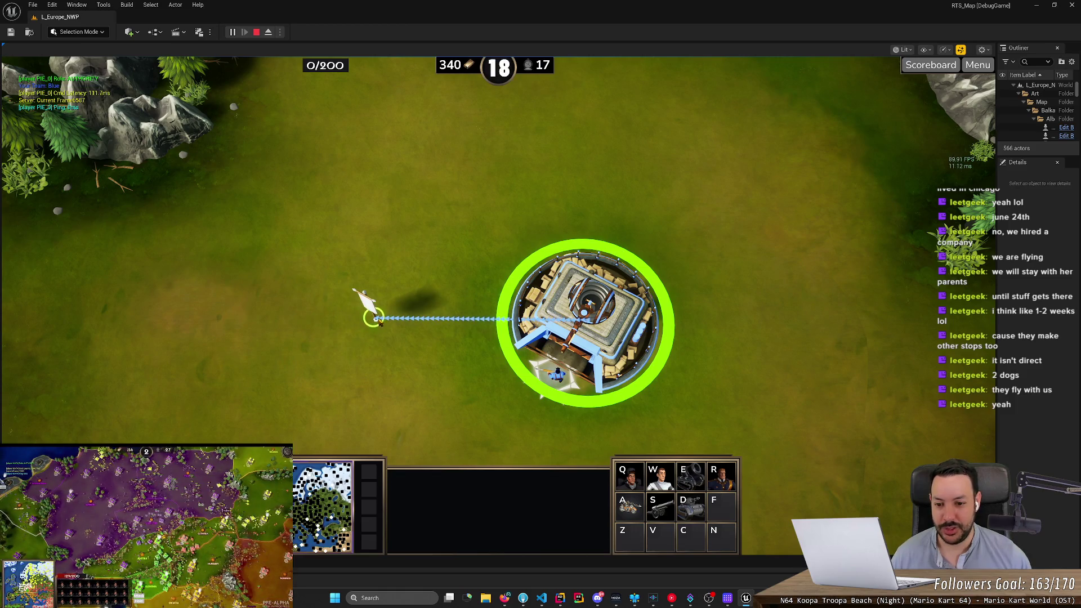
right_click(387, 322)
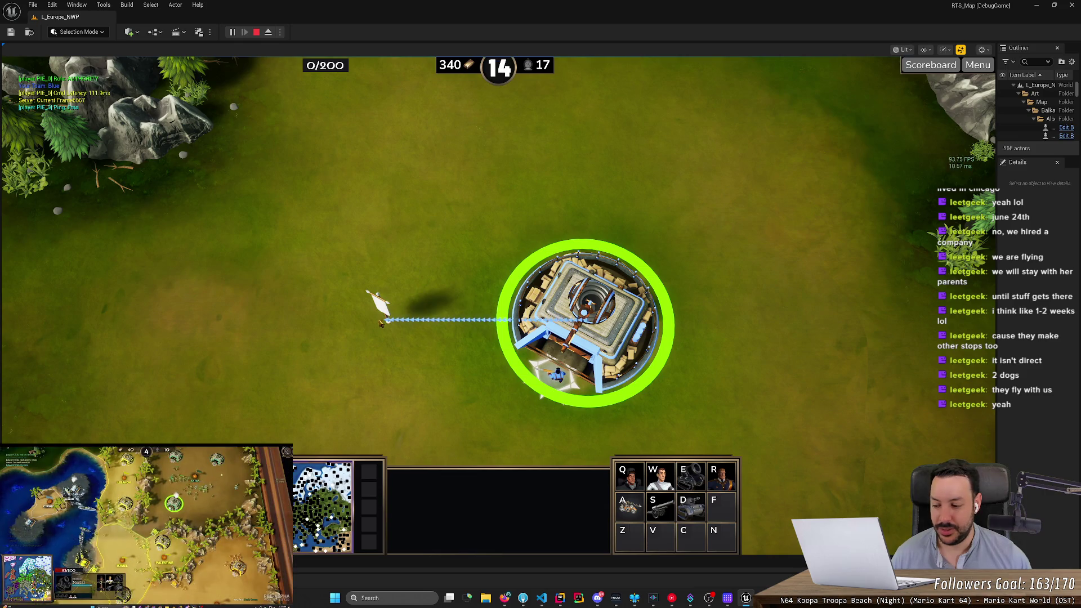
right_click(357, 320)
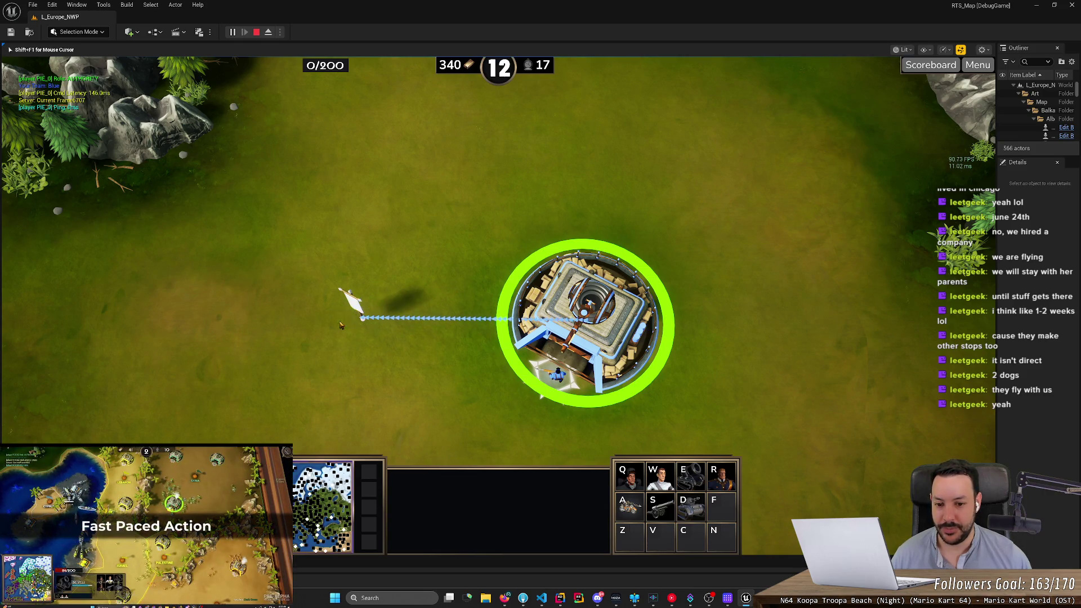
right_click(335, 322)
right_click(331, 323)
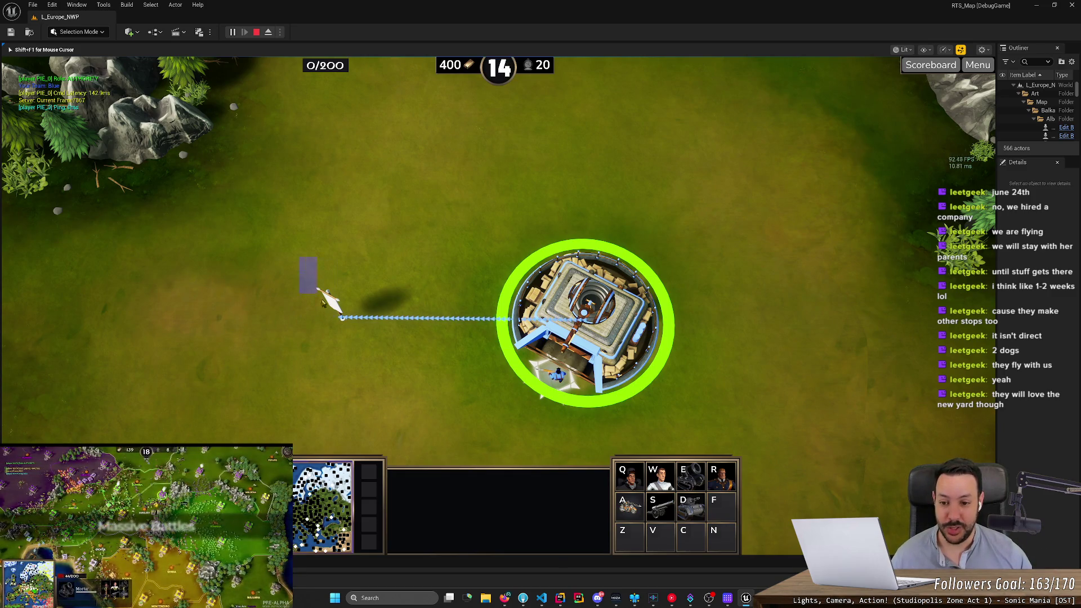
right_click(335, 320)
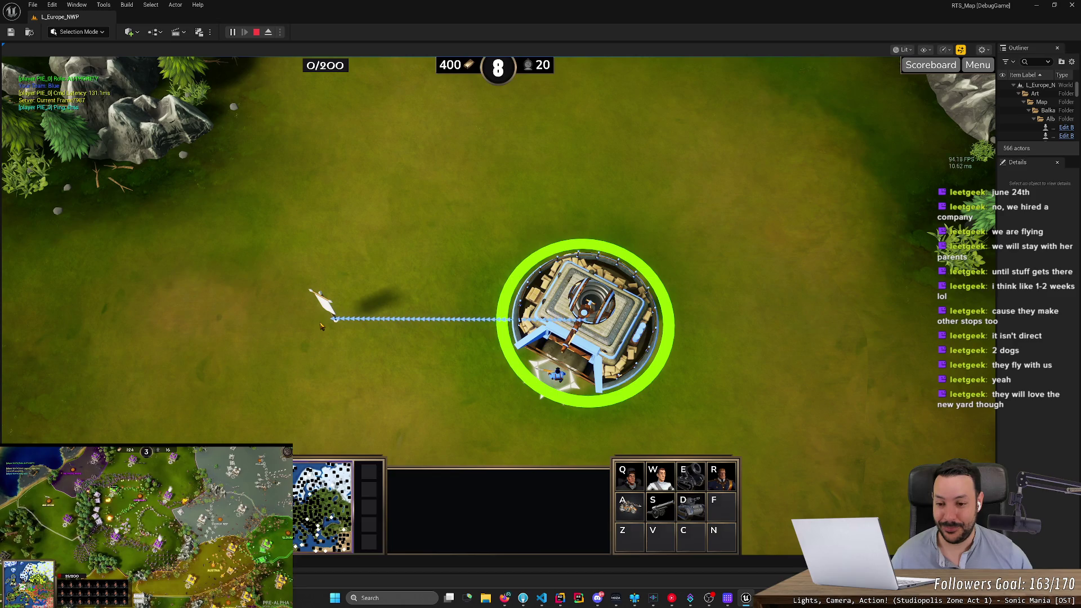
Step: Move the fortress's rally point further west twice, then pan the view left and down
right_click(318, 322)
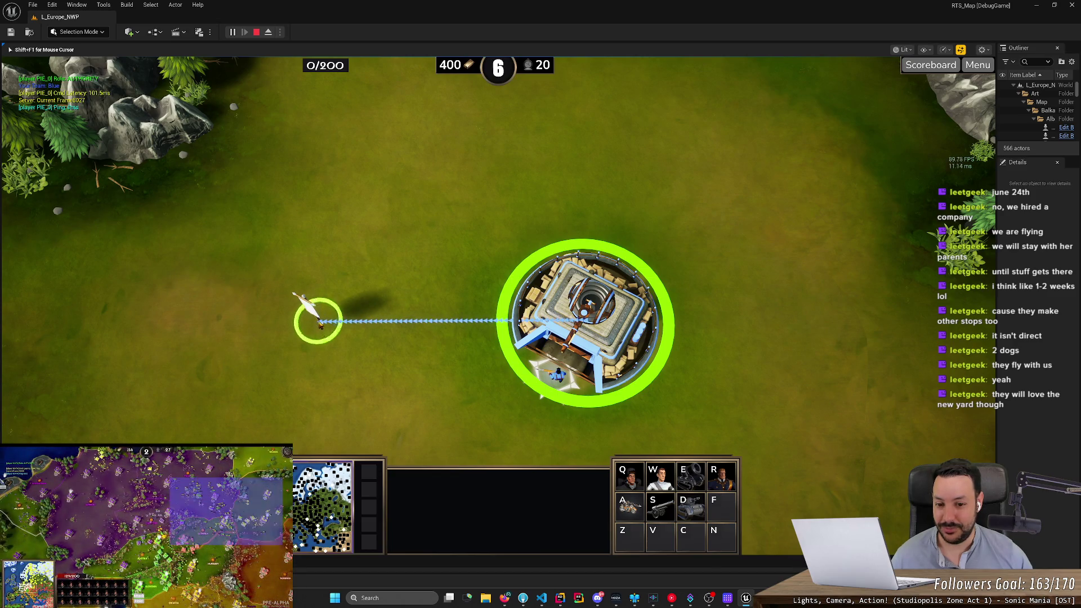
right_click(311, 321)
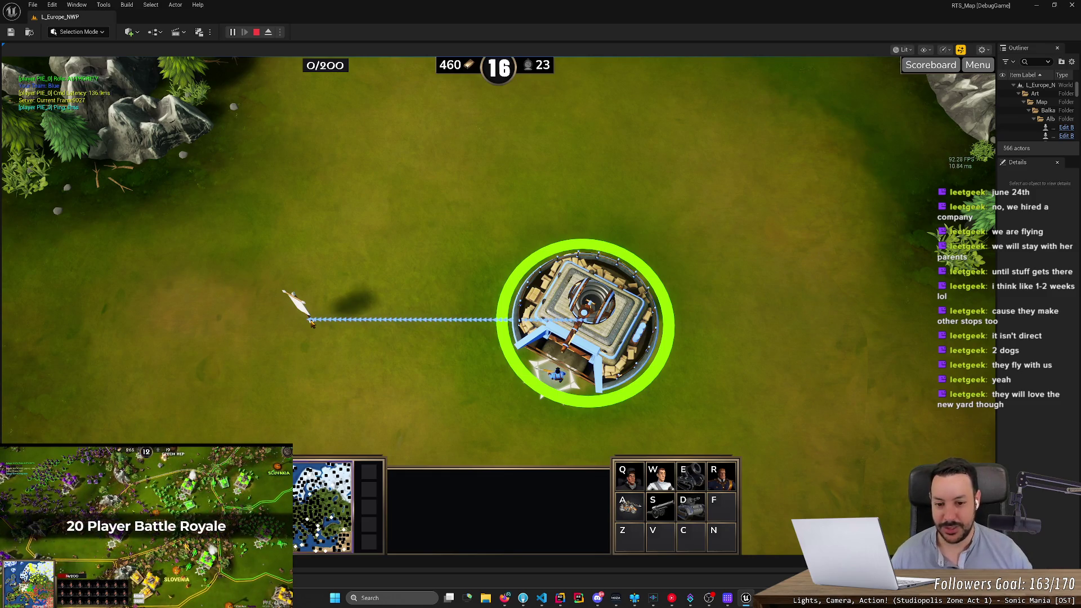
key(Left)
key(Down)
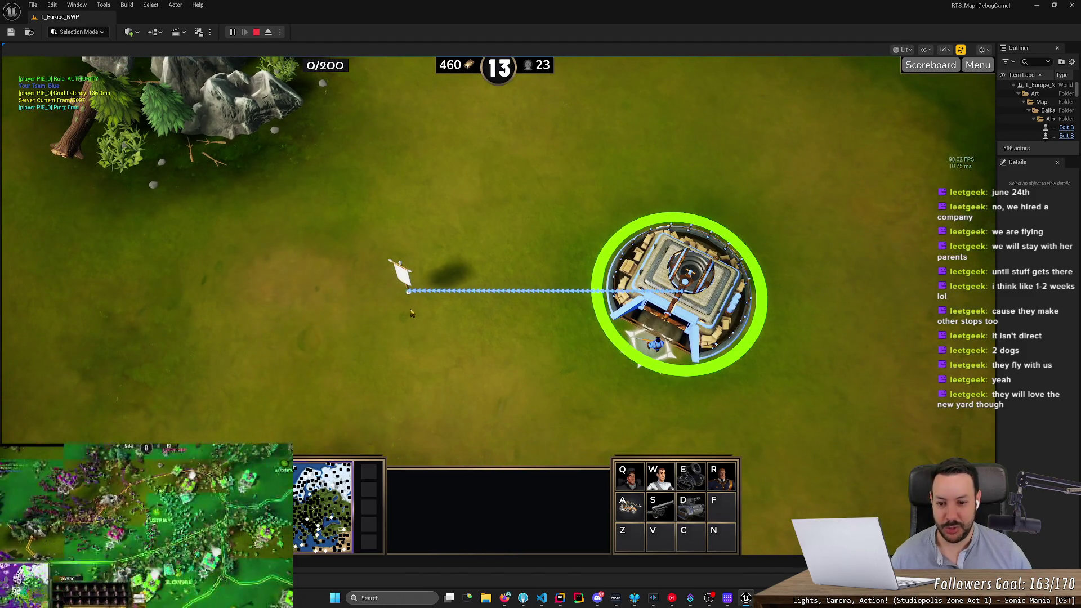
Step: Nudge the fortress's rally point between four nearby spots in the panned view
right_click(415, 297)
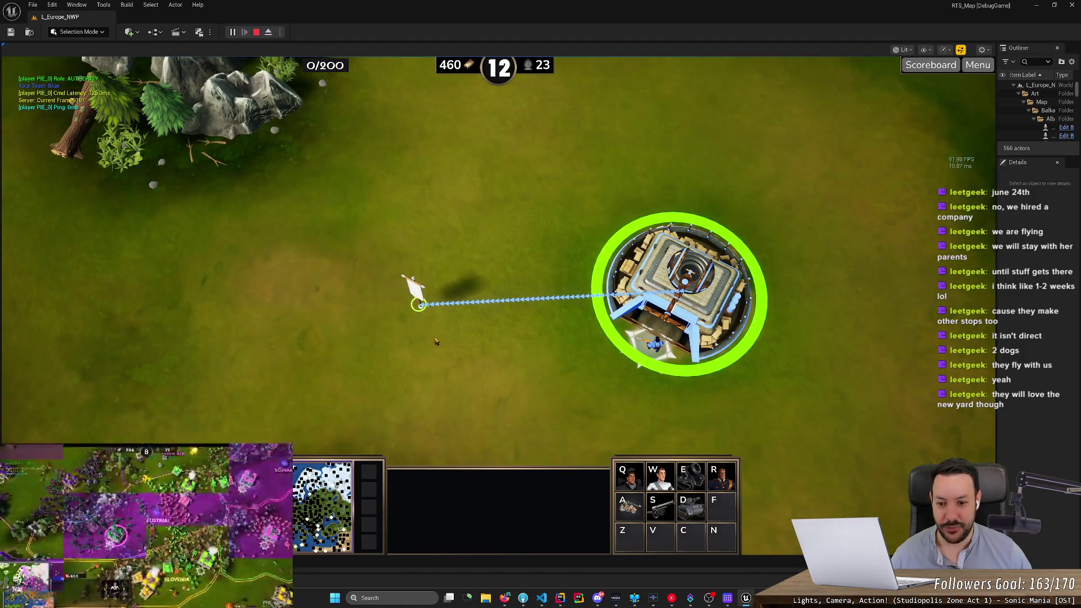
right_click(414, 293)
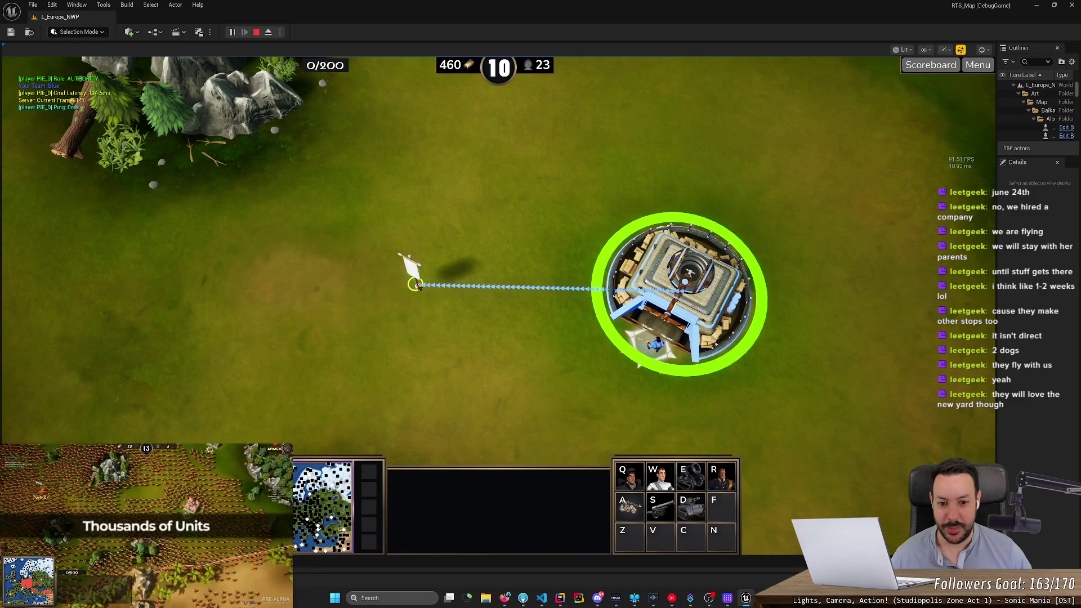
right_click(413, 285)
right_click(407, 292)
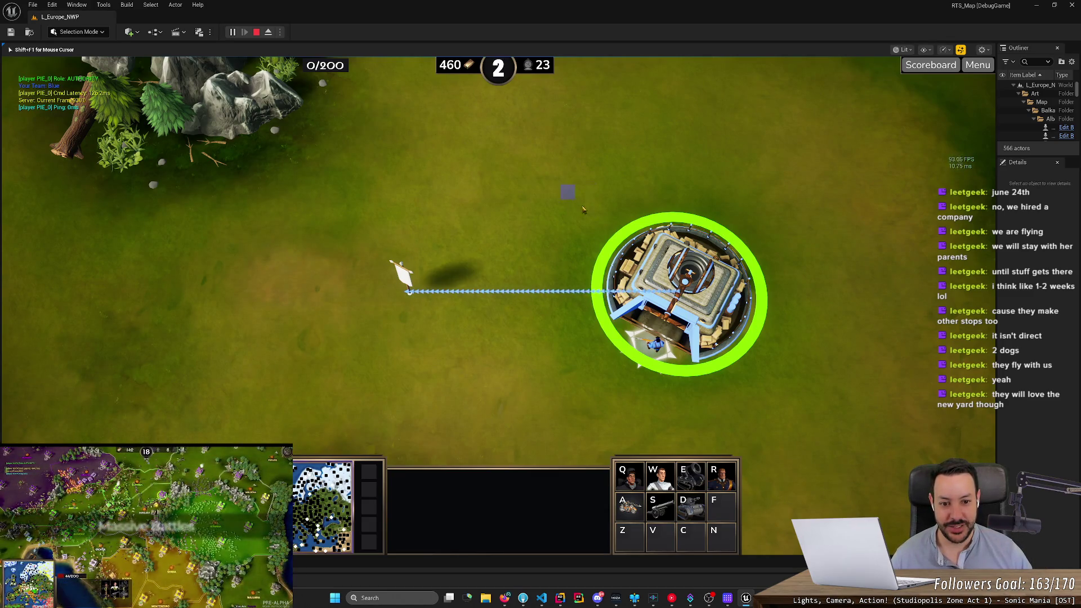
Step: Select the riflemen, reselect and centre on the fortress, then set its rally point to the left
click(642, 343)
click(730, 313)
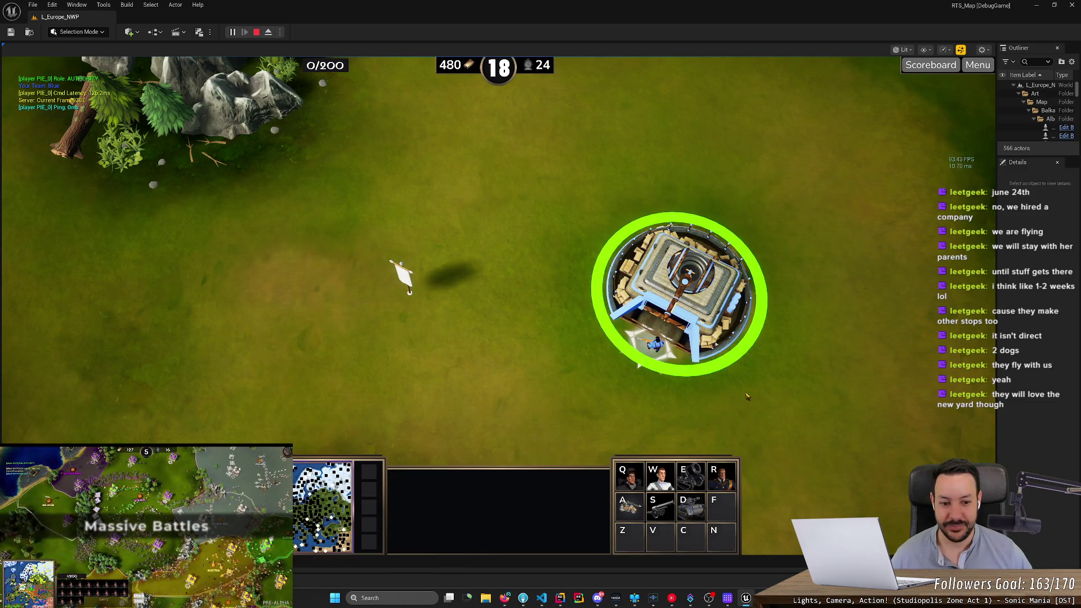
double_click(738, 356)
key(alt+Tab)
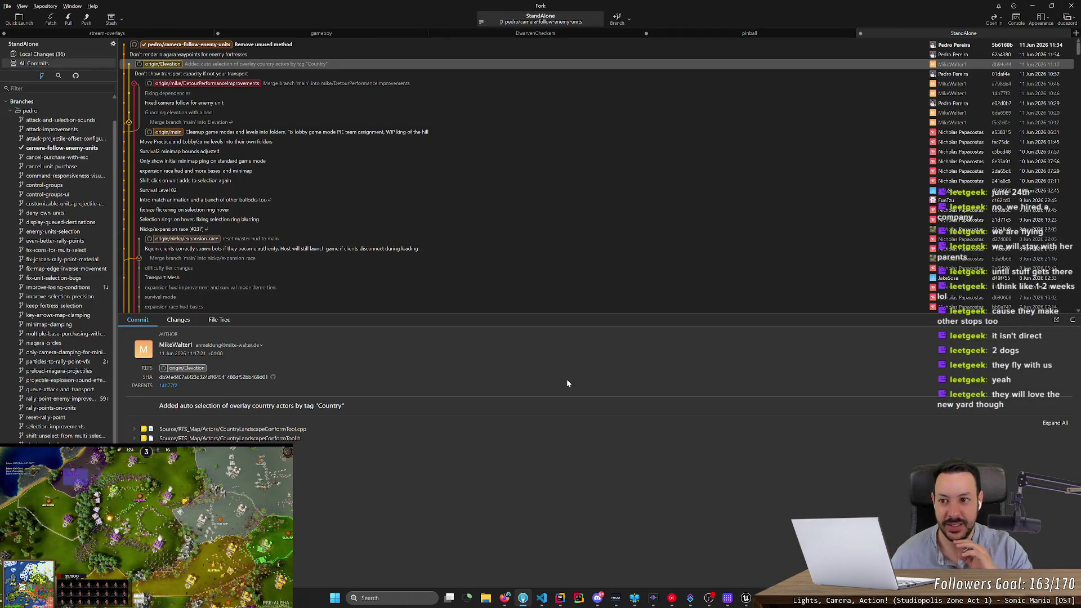
key(alt+Tab)
right_click(241, 278)
right_click(209, 276)
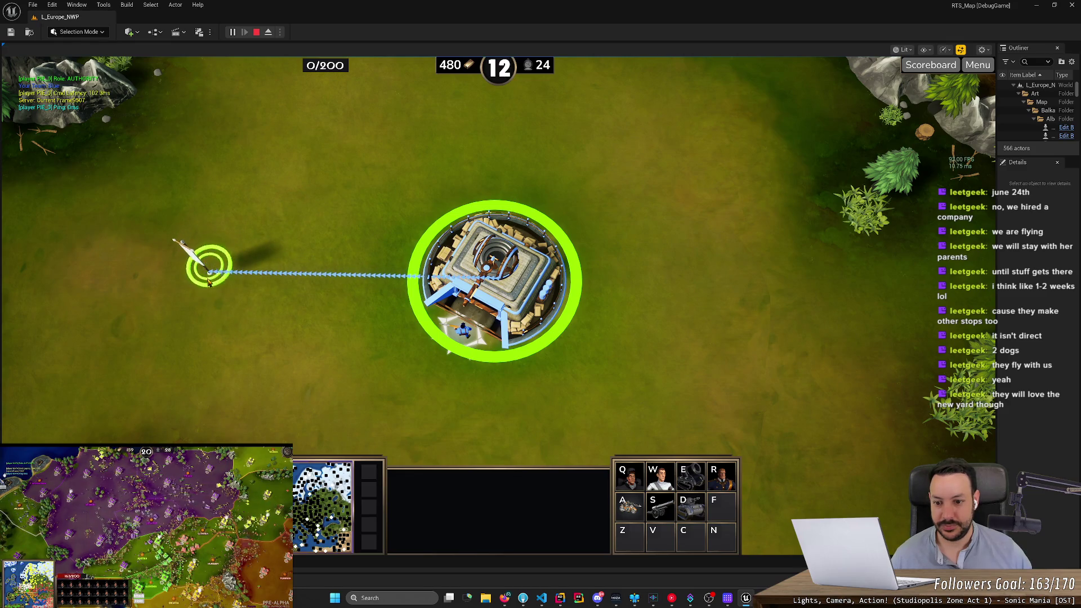
Step: Deselect and reselect the fortress to confirm its waypoint only appears while selected, then switch to Rider
drag(208, 279, 441, 254)
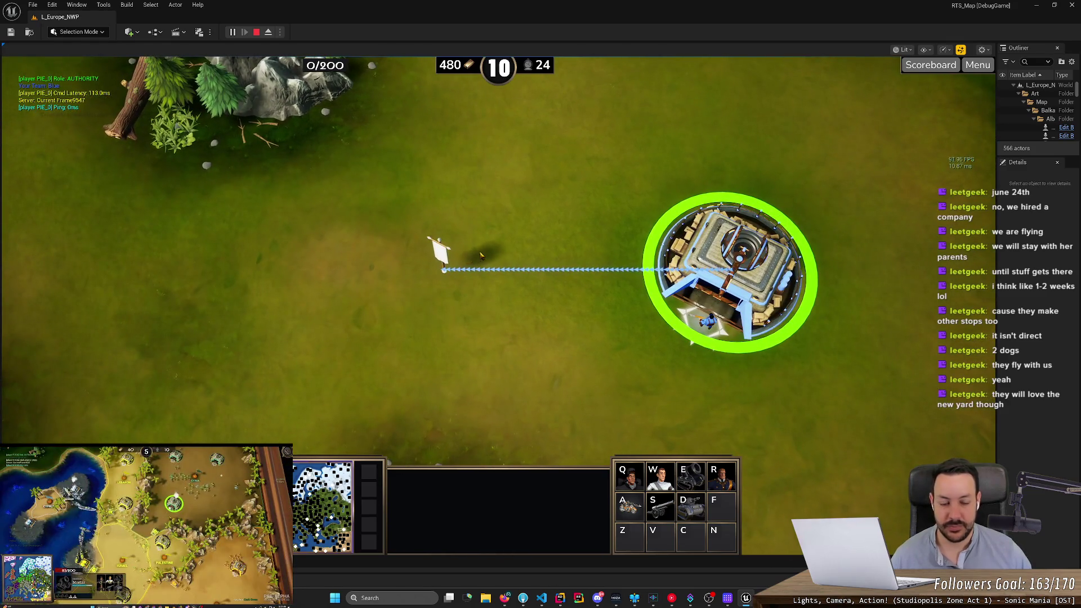
click(480, 255)
click(656, 259)
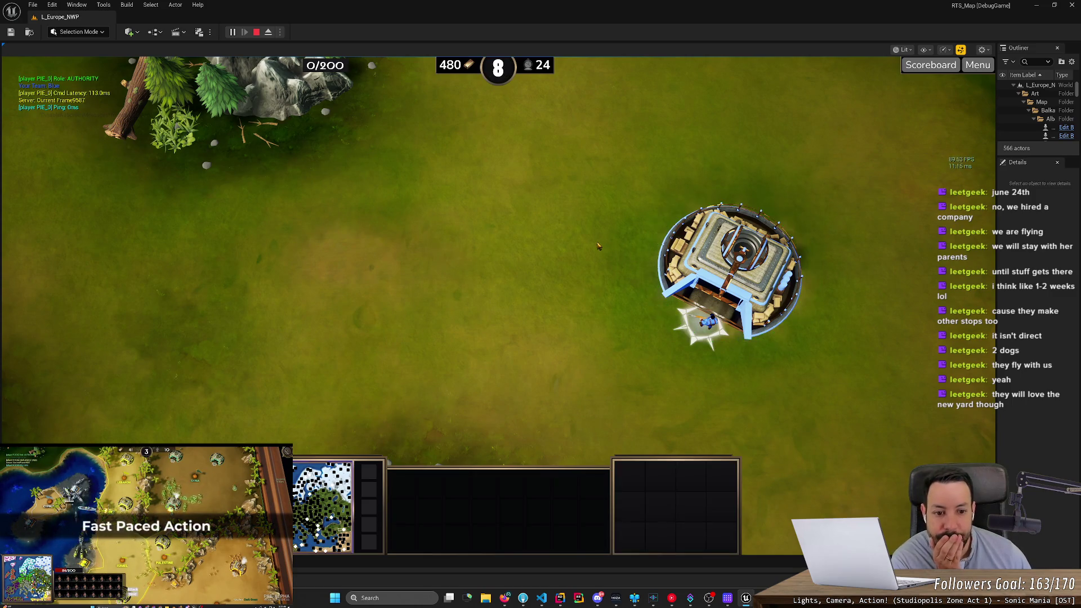
click(706, 275)
mouse_move(362, 222)
mouse_down()
mouse_move(442, 337)
mouse_move(430, 306)
mouse_up()
click(726, 270)
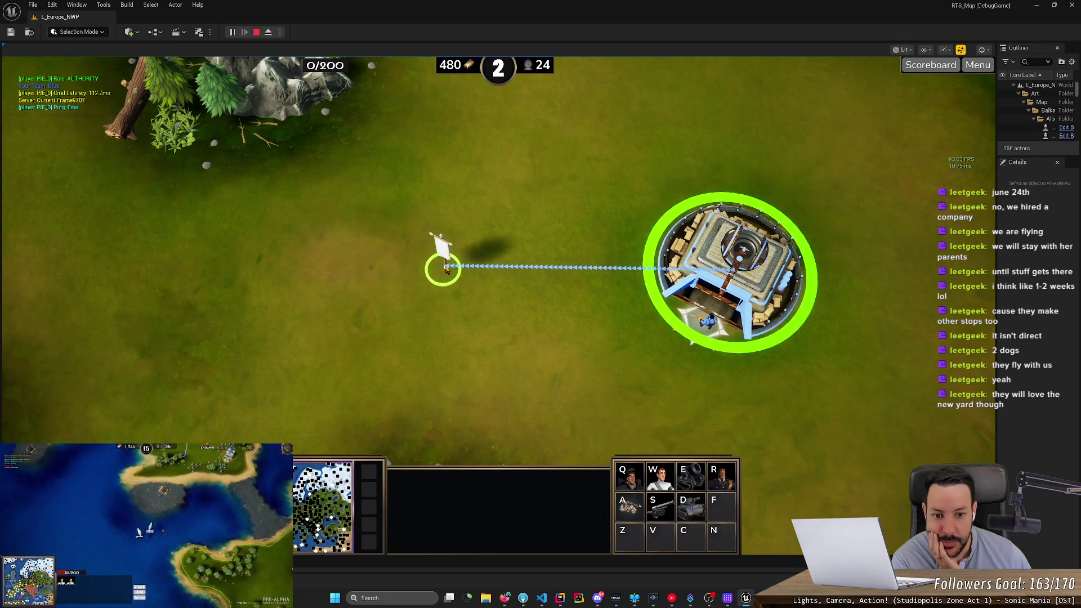
key(alt+Tab)
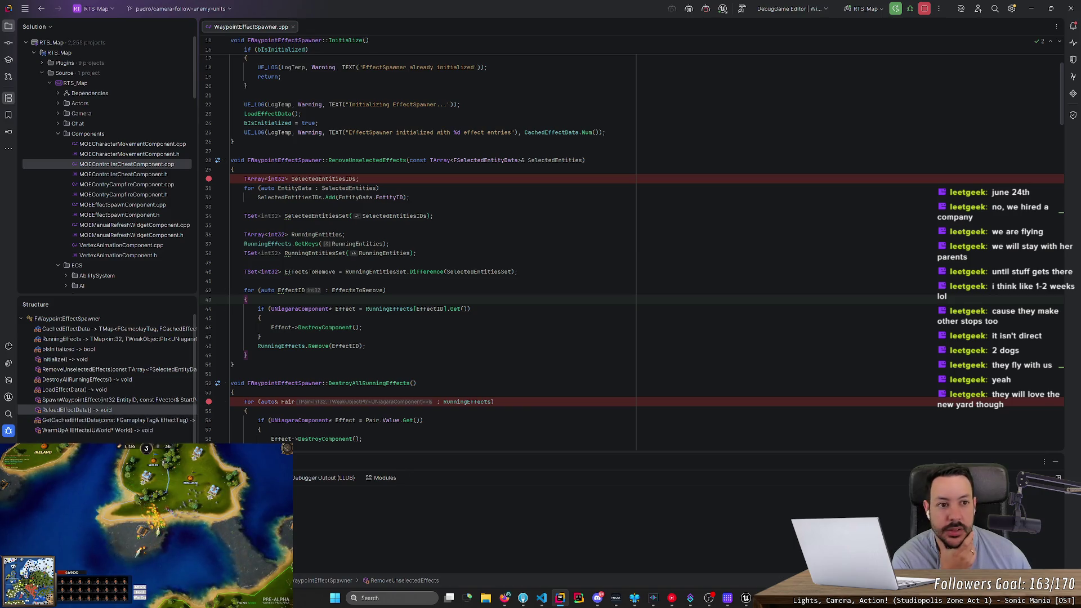
Step: Attach Rider's debugger to the running editor and clear the in-game selection to hit the breakpoint
click(723, 12)
click(734, 44)
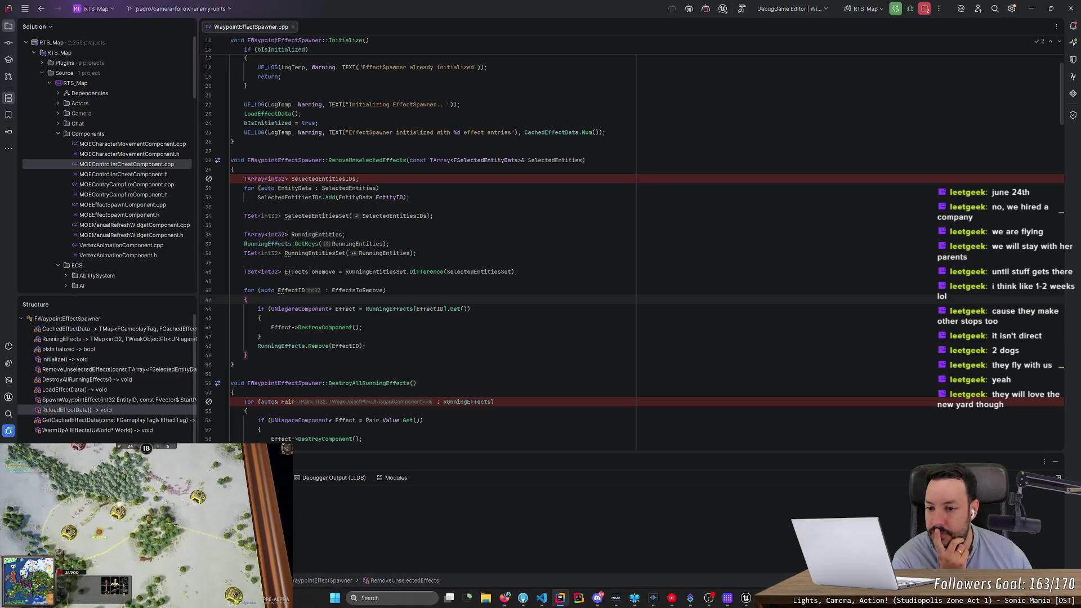
scroll(633, 248, down, 5)
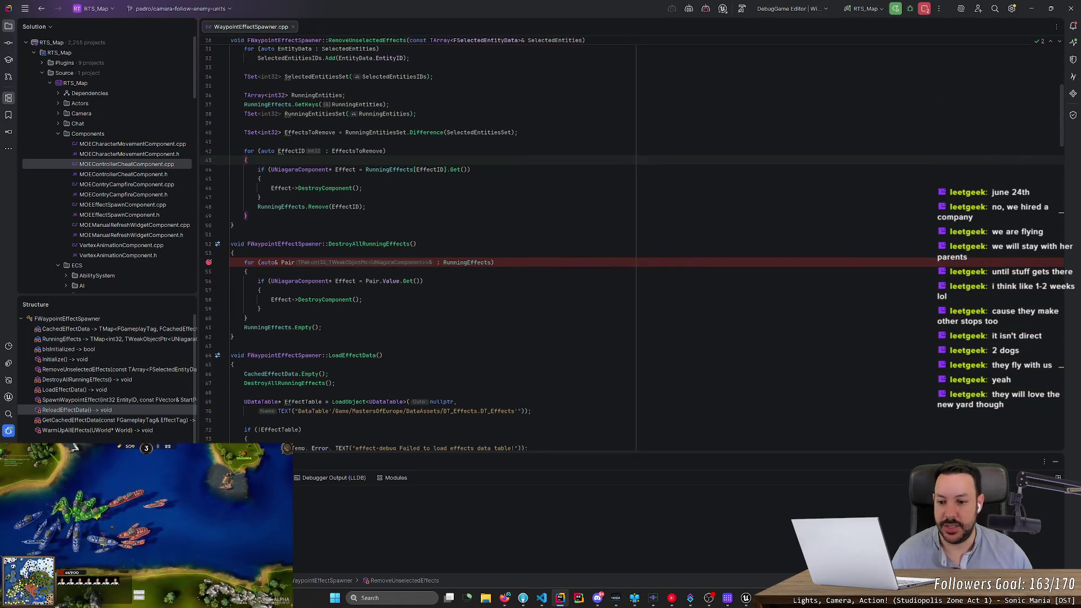
scroll(634, 248, down, 4)
key(alt+Tab)
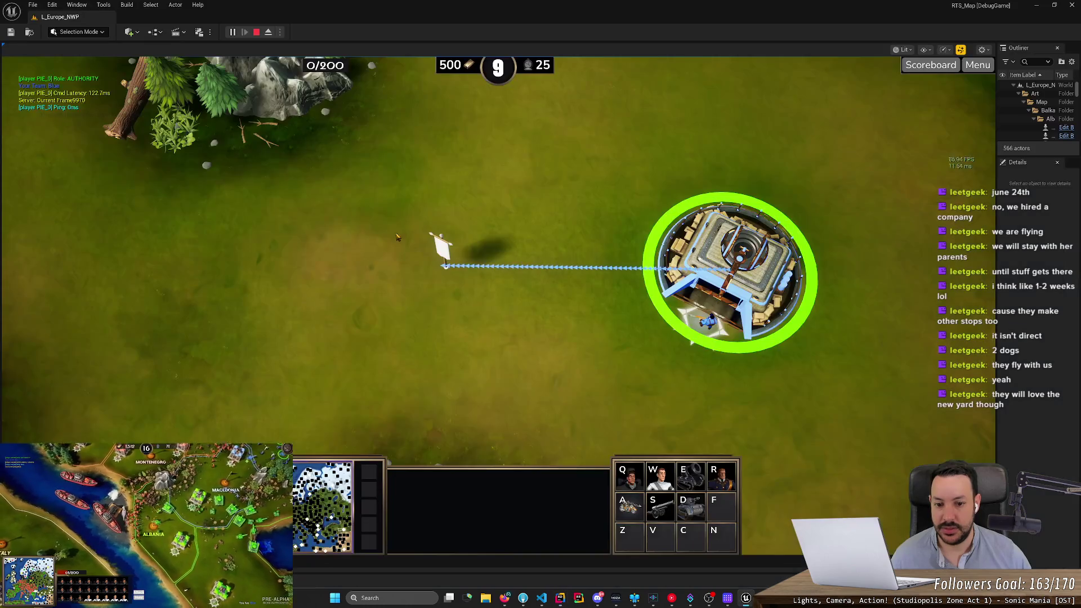
click(396, 237)
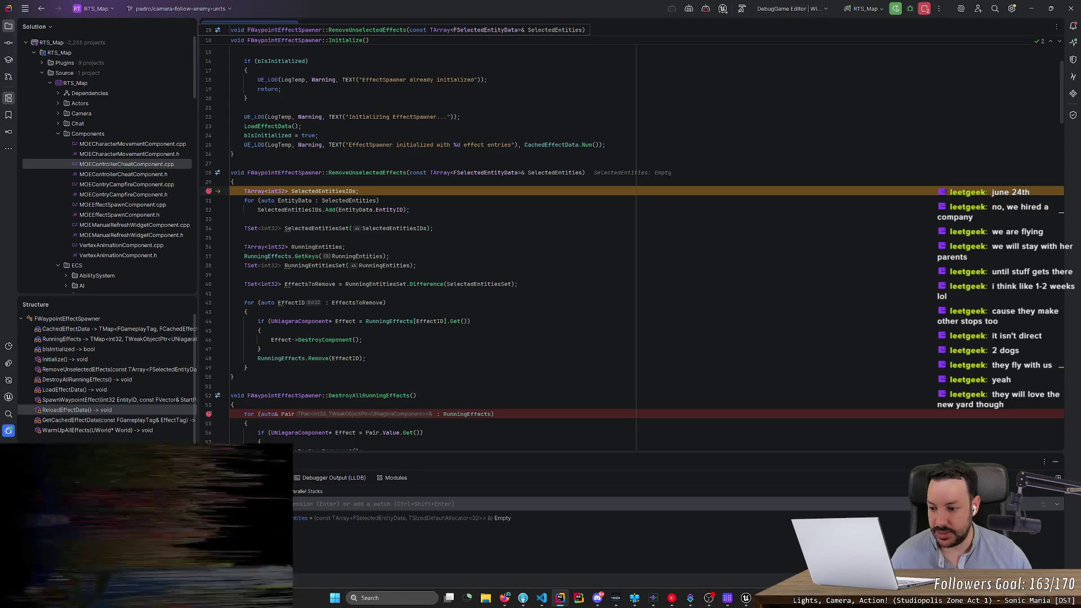
Step: Step out to ClearSelection and back, then add a breakpoint on RunningEffects.Remove(EffectID)
mouse_move(555, 172)
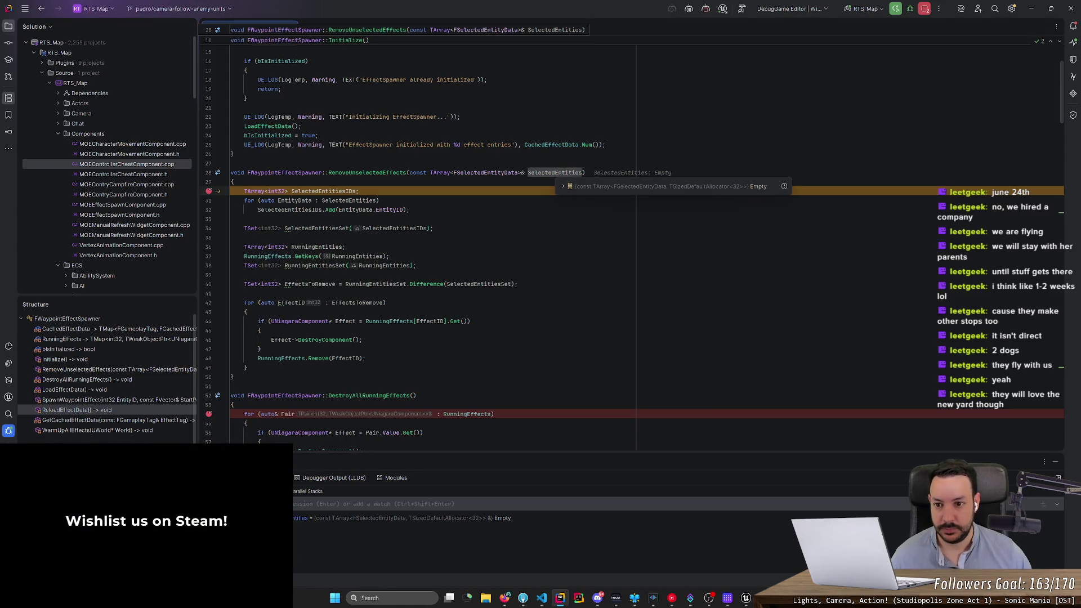
key(shift+F8)
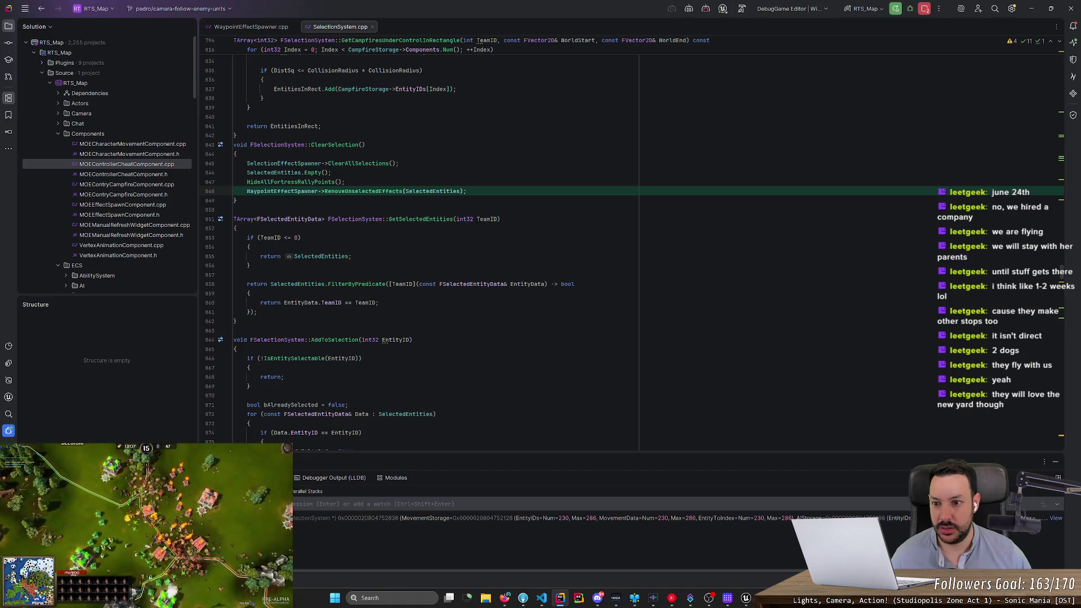
key(F9)
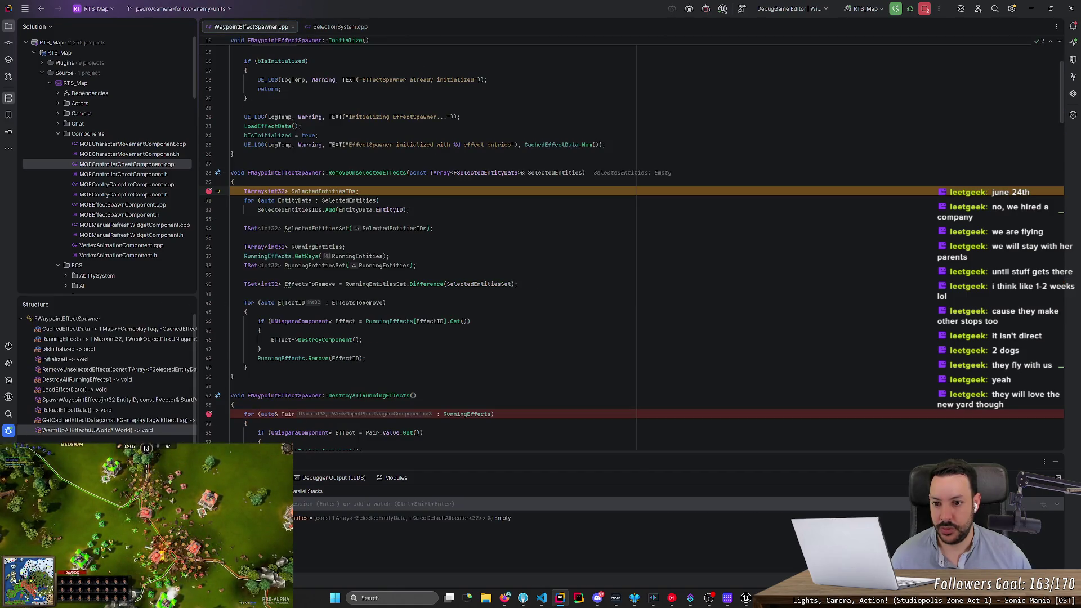
click(209, 359)
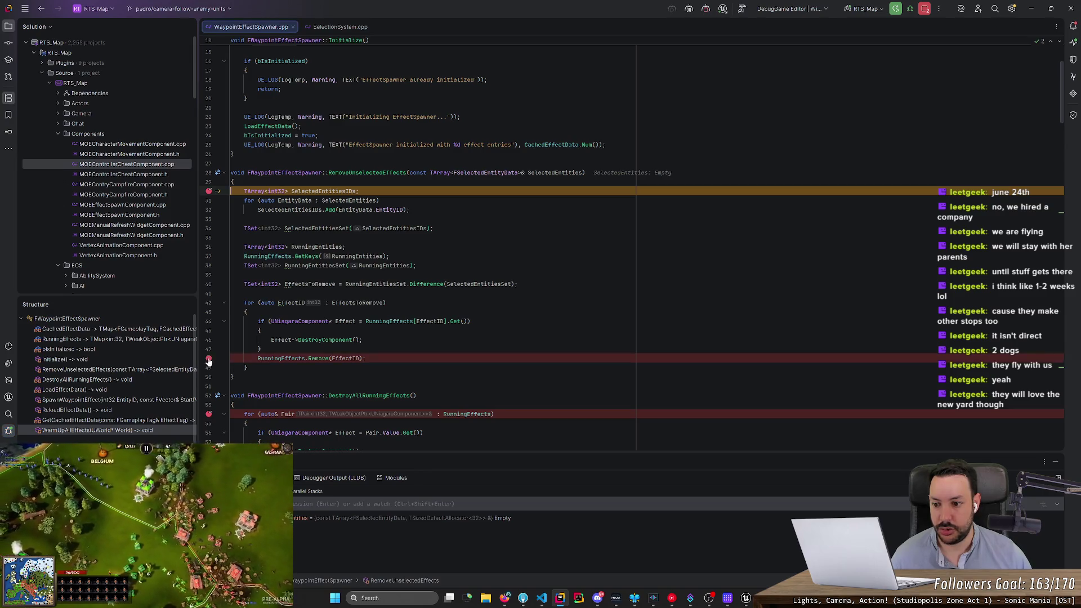
Step: Continue to the line 48 breakpoint and inspect the variable tooltips in RemoveUnselectedEffects
key(F9)
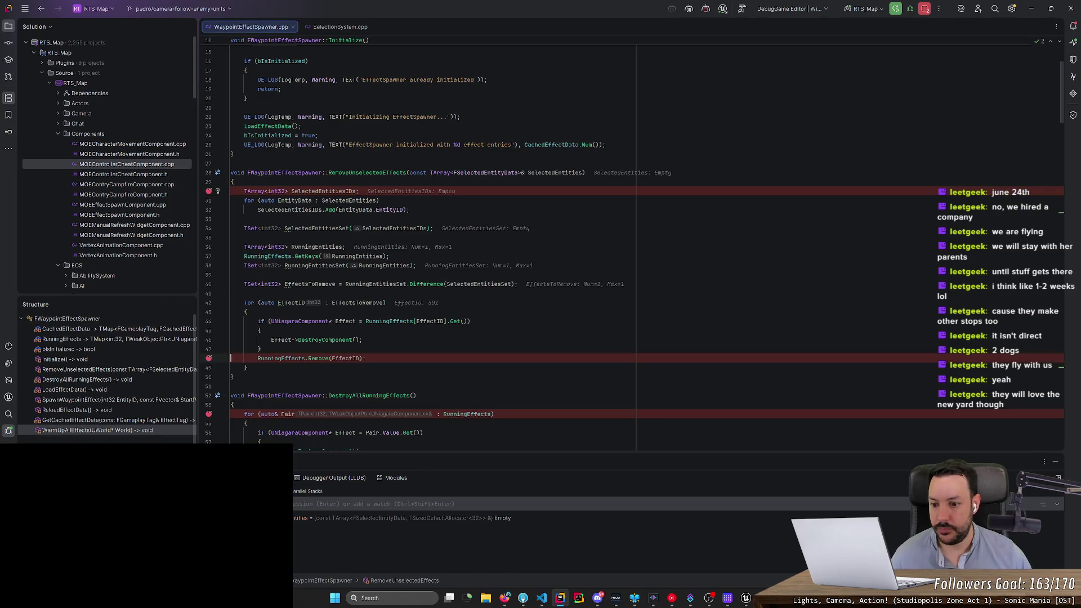
mouse_move(289, 358)
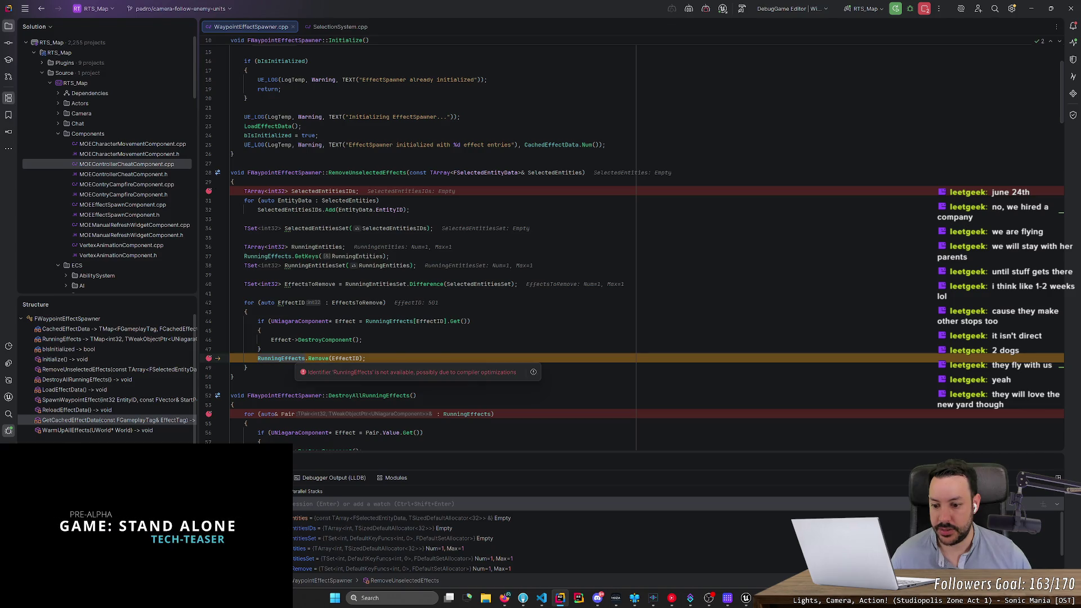
scroll(343, 517, down, 2)
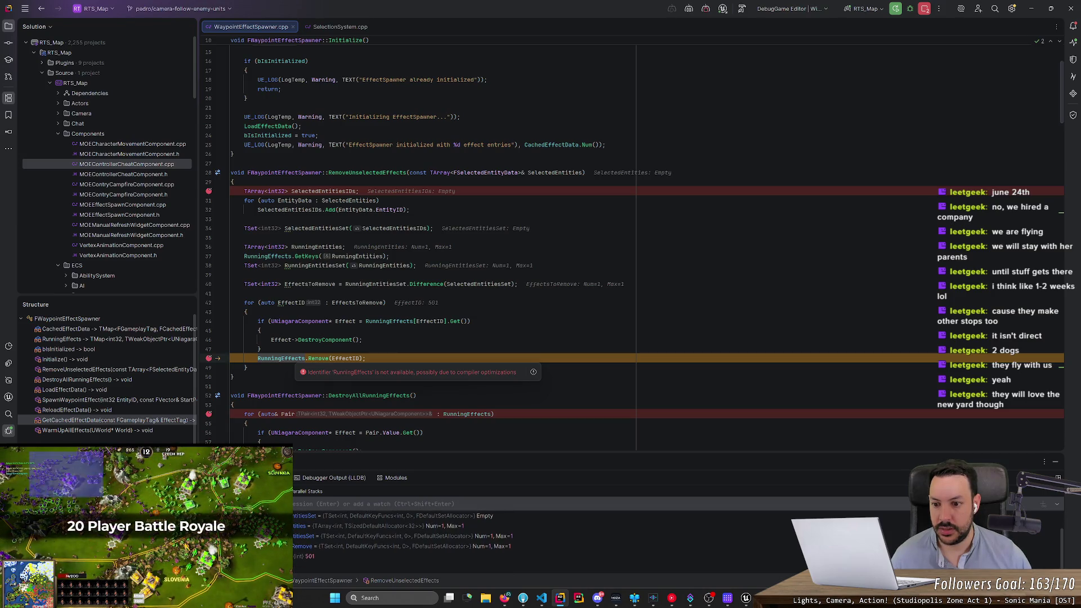
mouse_move(351, 303)
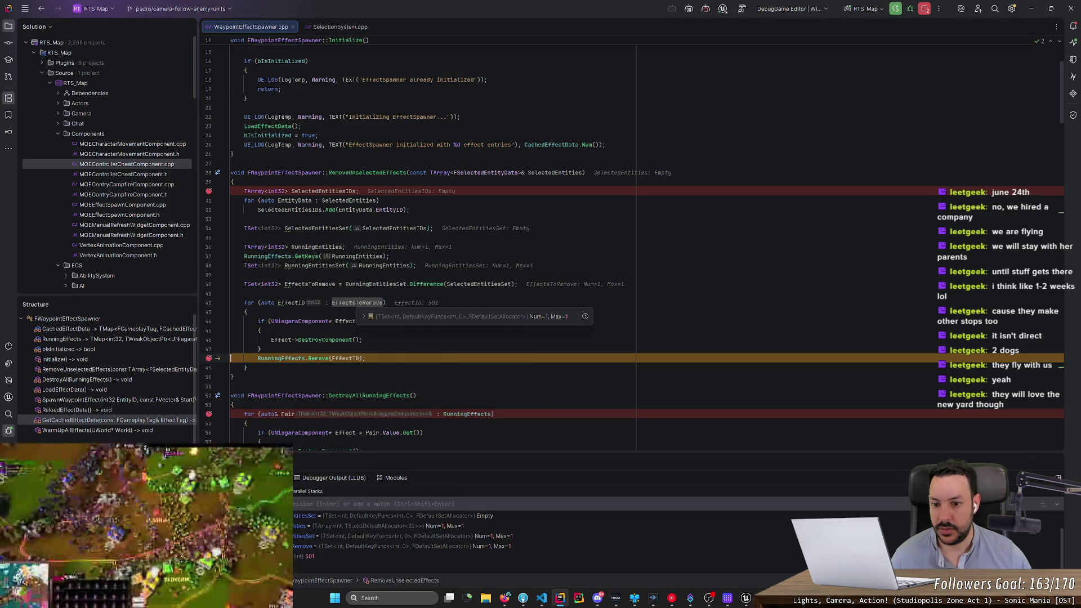
mouse_move(375, 284)
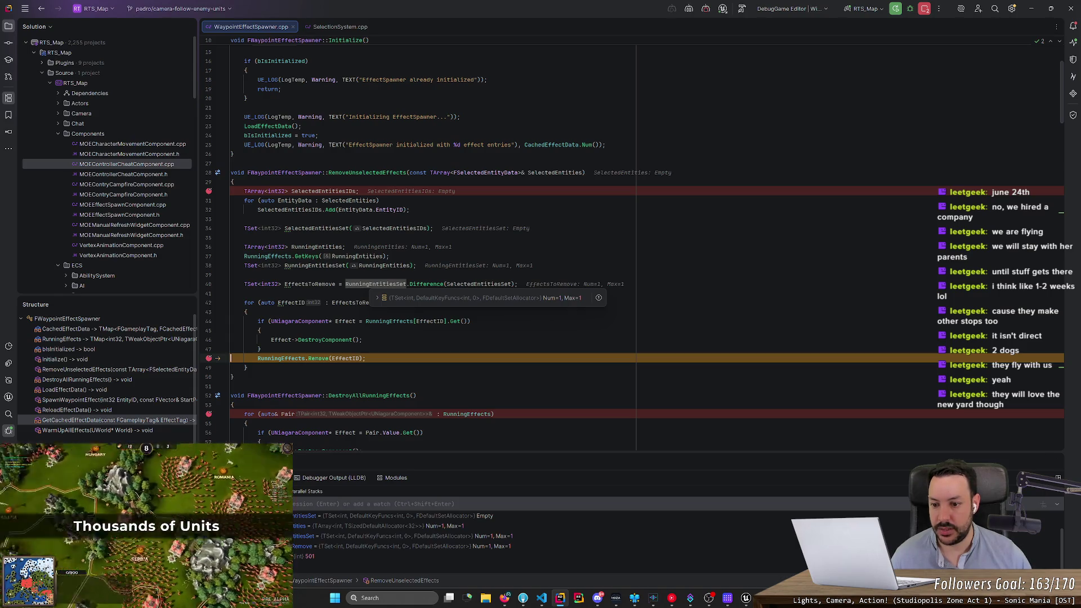
mouse_move(346, 359)
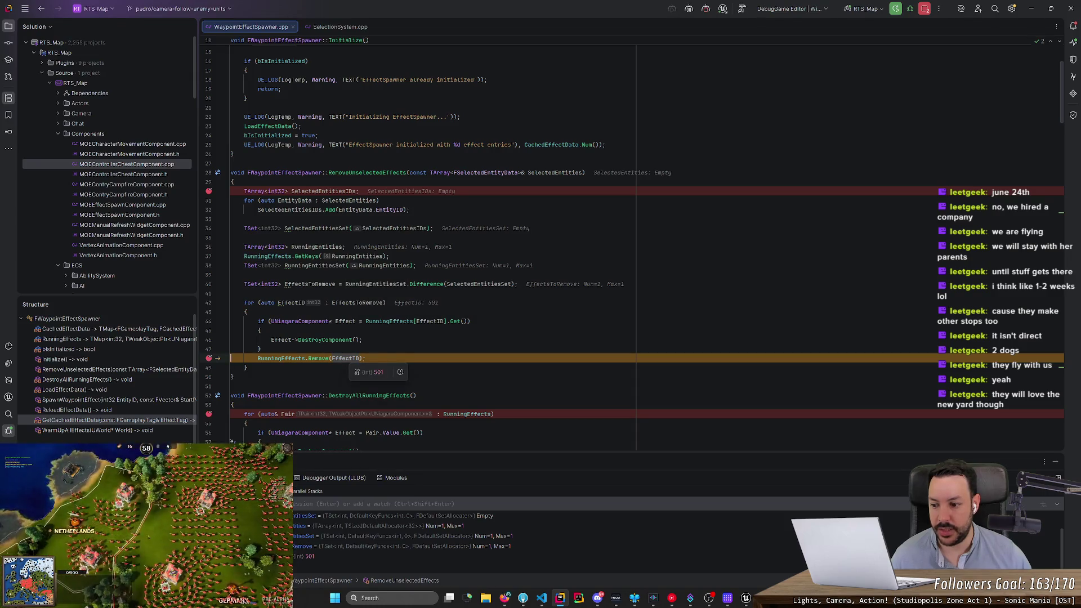
Step: Resume, reselect the castle in the game, and click in-game again to re-trigger the breakpoint
key(F5)
key(alt+Tab)
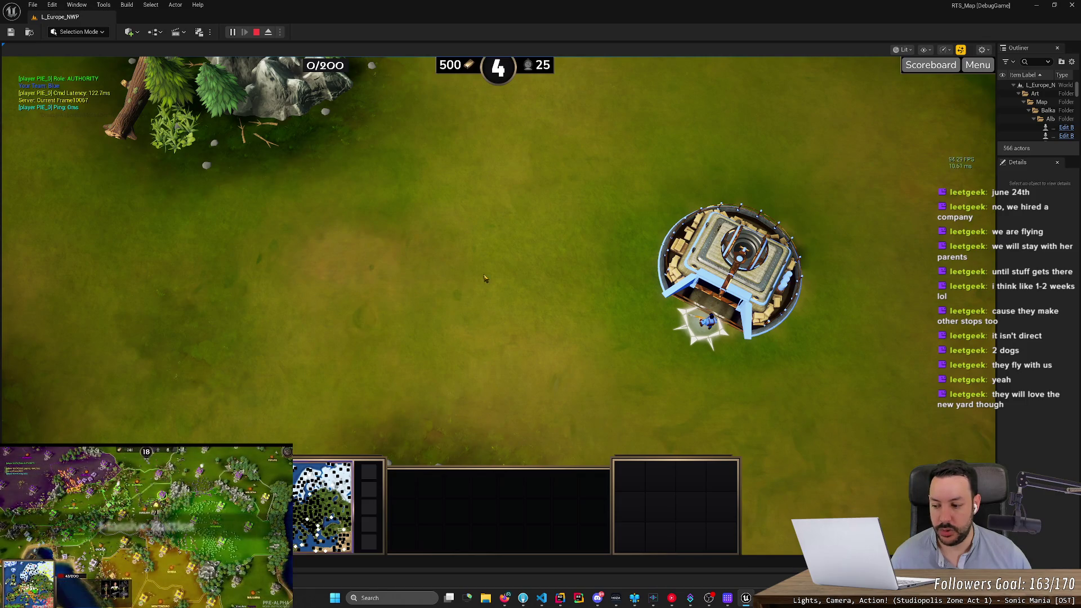
click(745, 268)
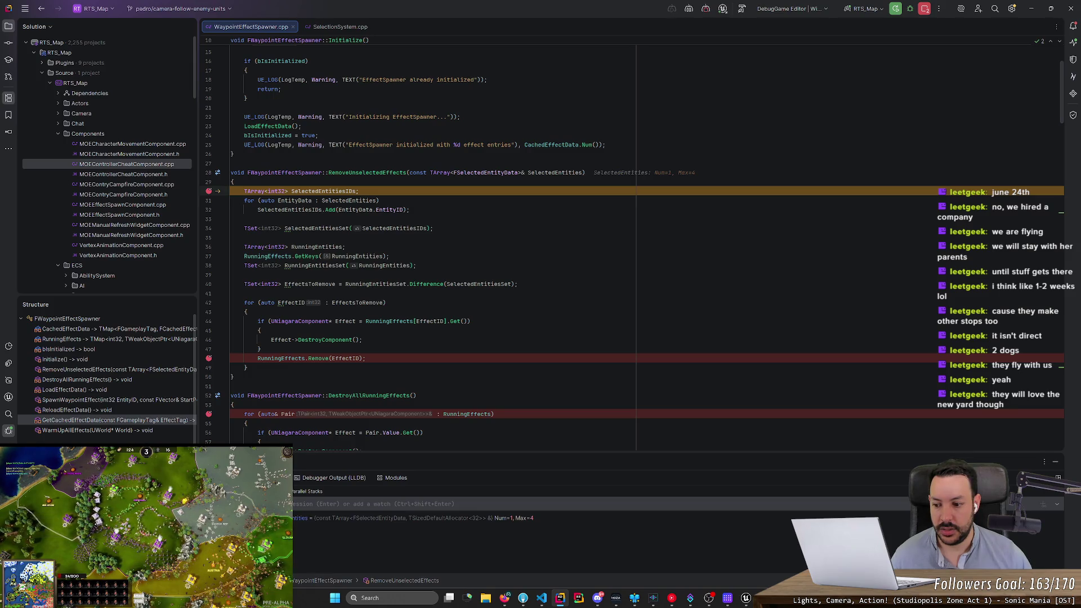
key(F5)
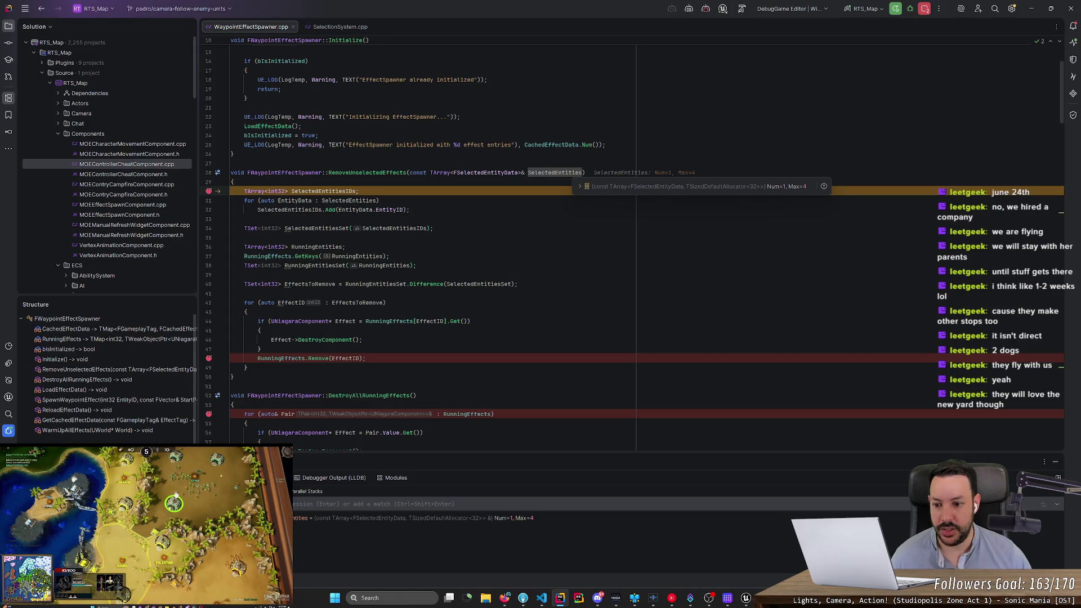
key(F5)
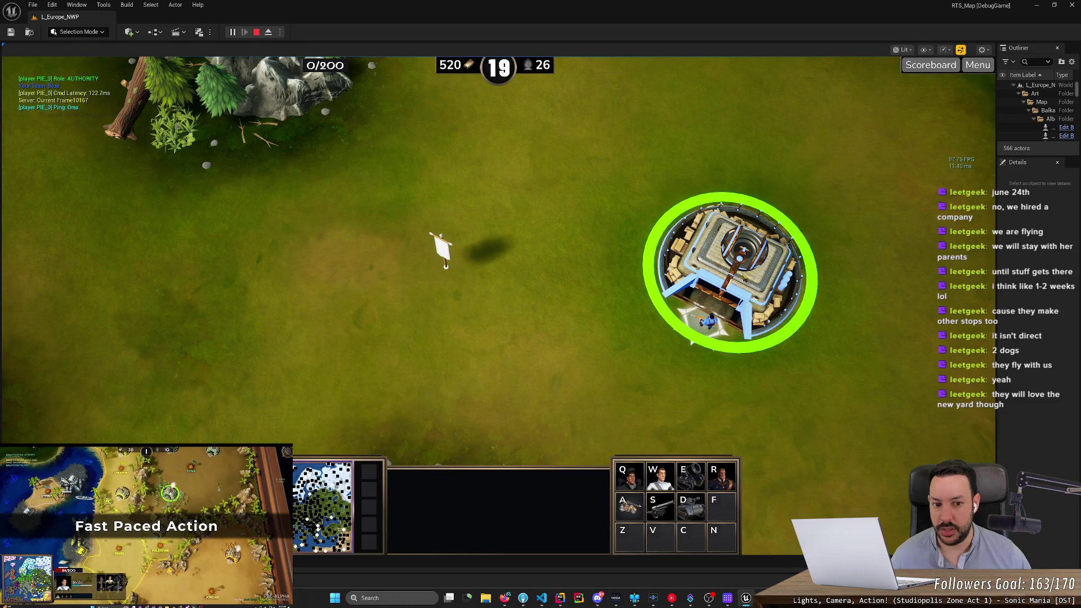
click(476, 301)
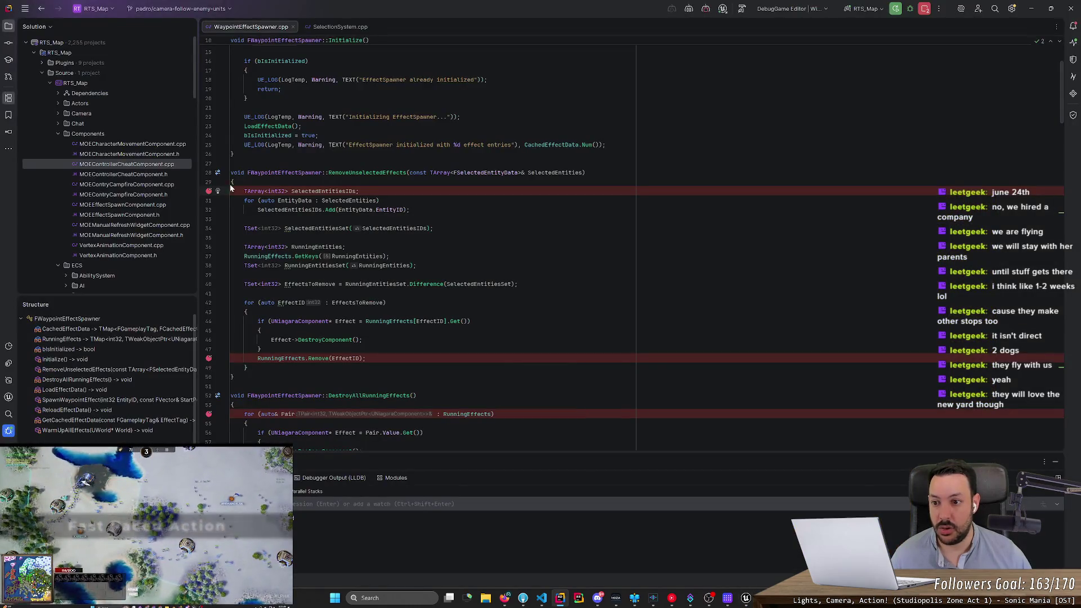
Step: Remove the line 30 and 54 breakpoints and add one on line 214's RunningEffects.Add
click(209, 193)
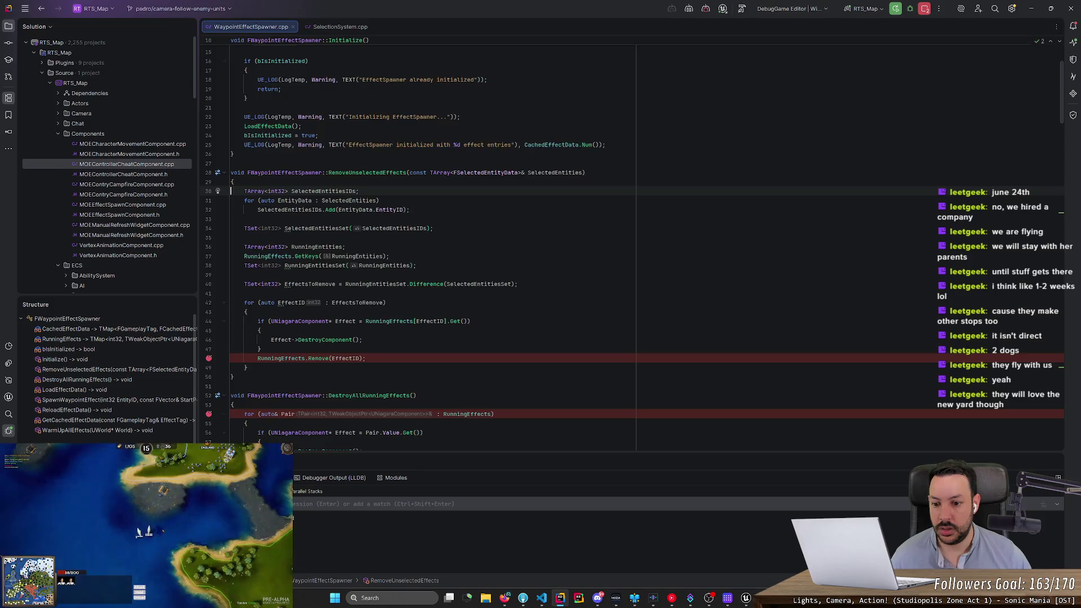
scroll(230, 341, down, 5)
click(208, 275)
scroll(211, 275, down, 10)
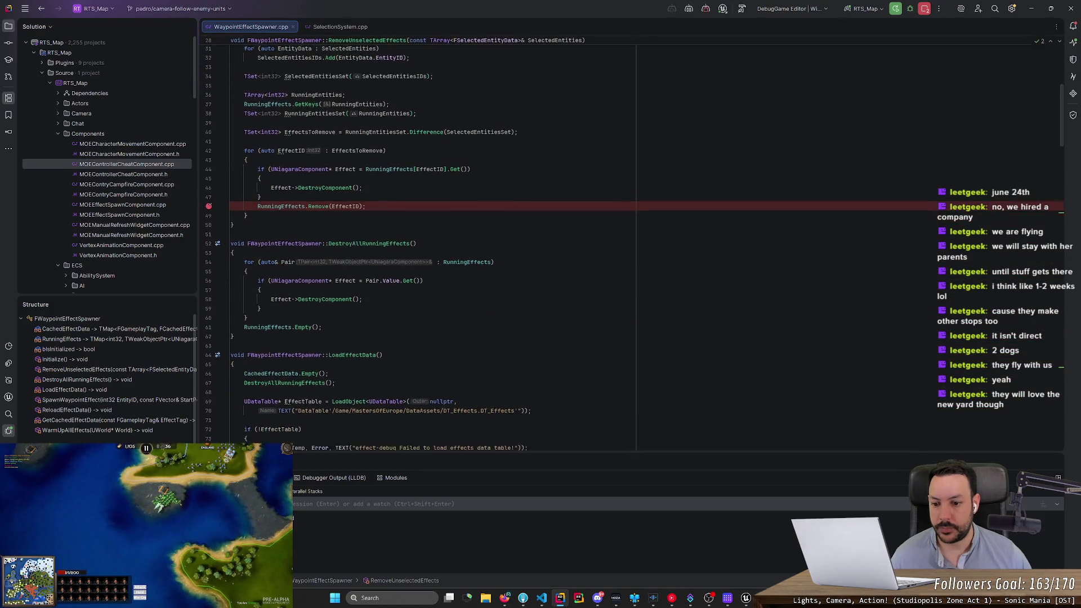
scroll(428, 242, down, 15)
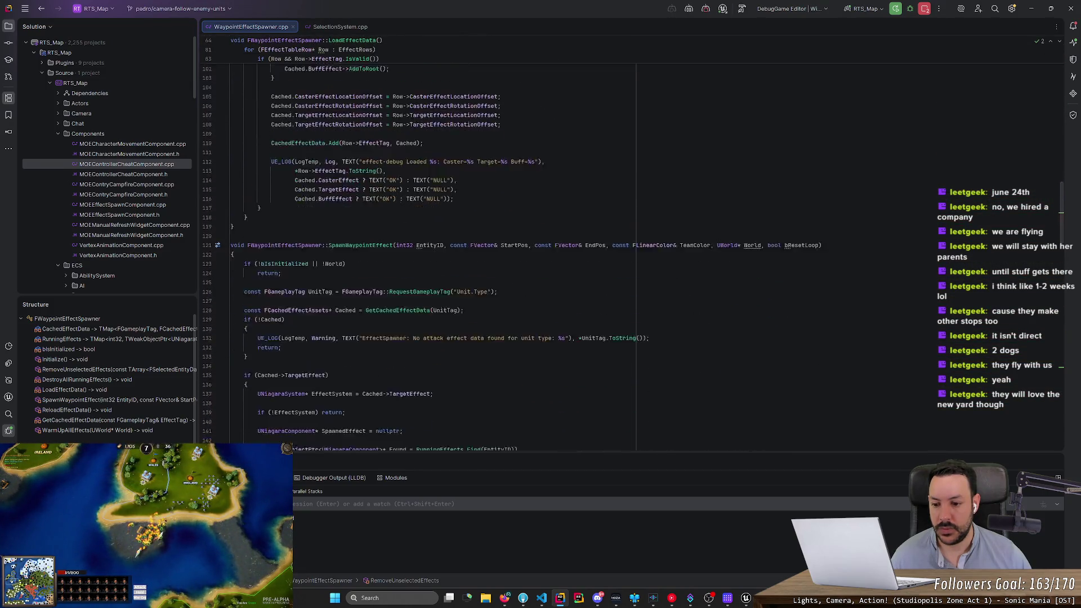
scroll(427, 242, down, 20)
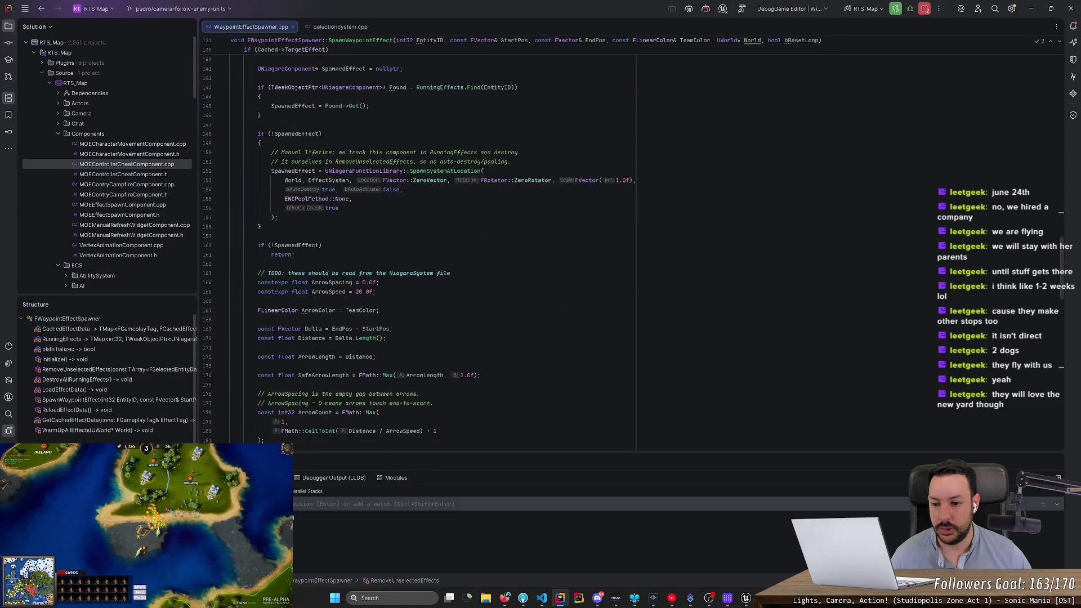
scroll(217, 300, down, 7)
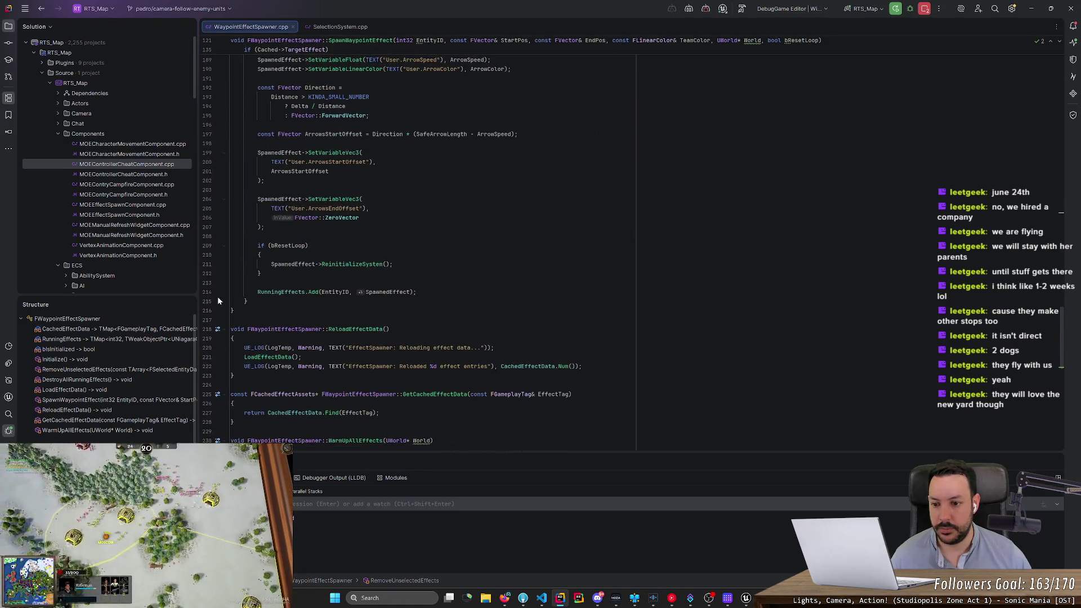
click(208, 292)
Step: Resume and reselect the building in-game until the RunningEffects.Add breakpoint hits with EntityID 501
key(alt+Tab)
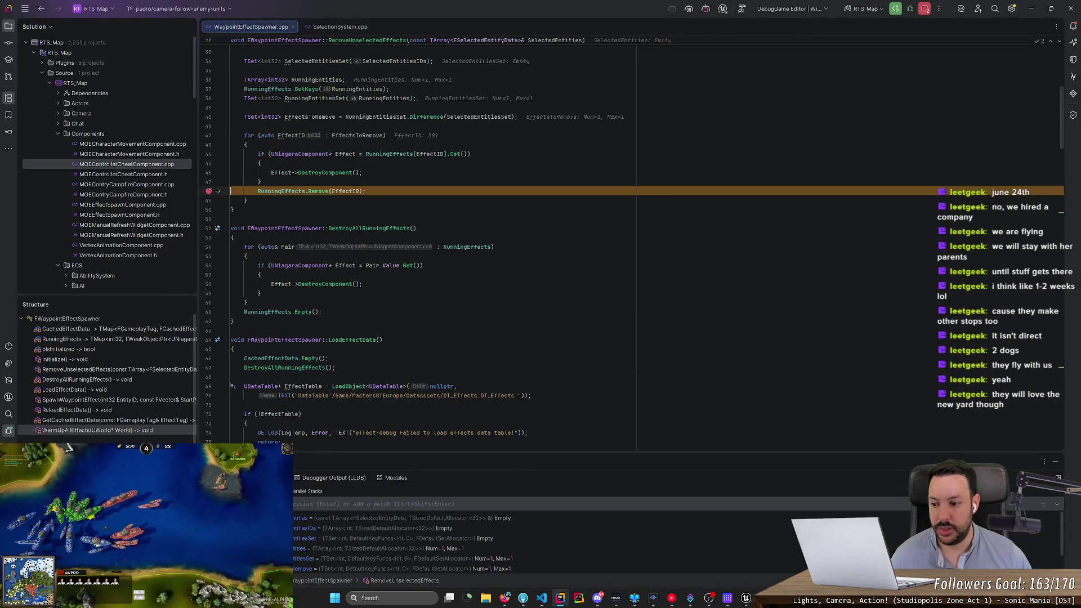
key(F5)
key(alt+Tab)
click(710, 318)
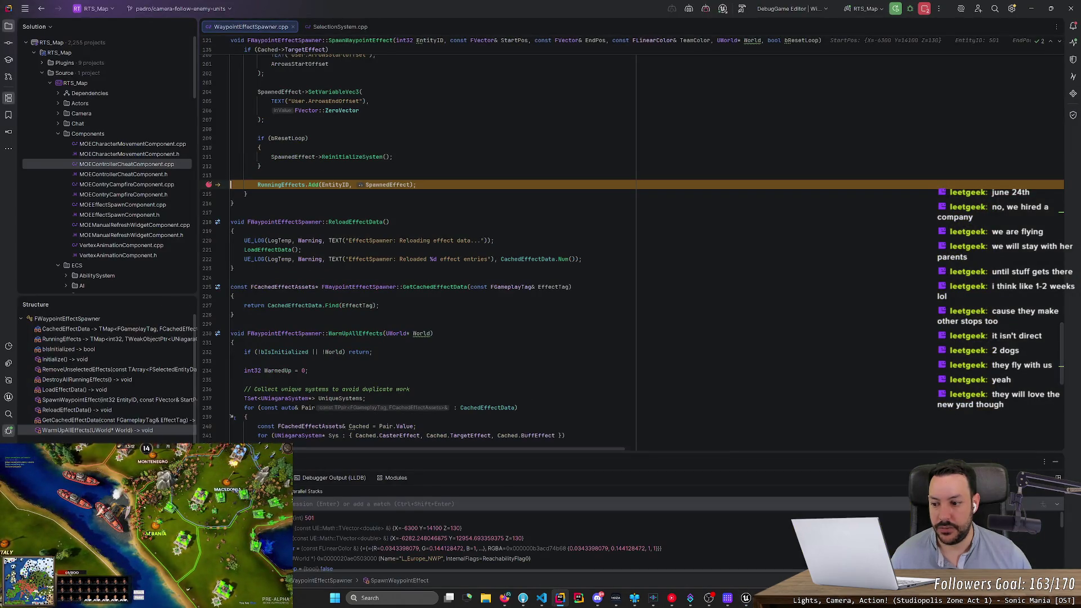
key(F5)
key(alt+Tab)
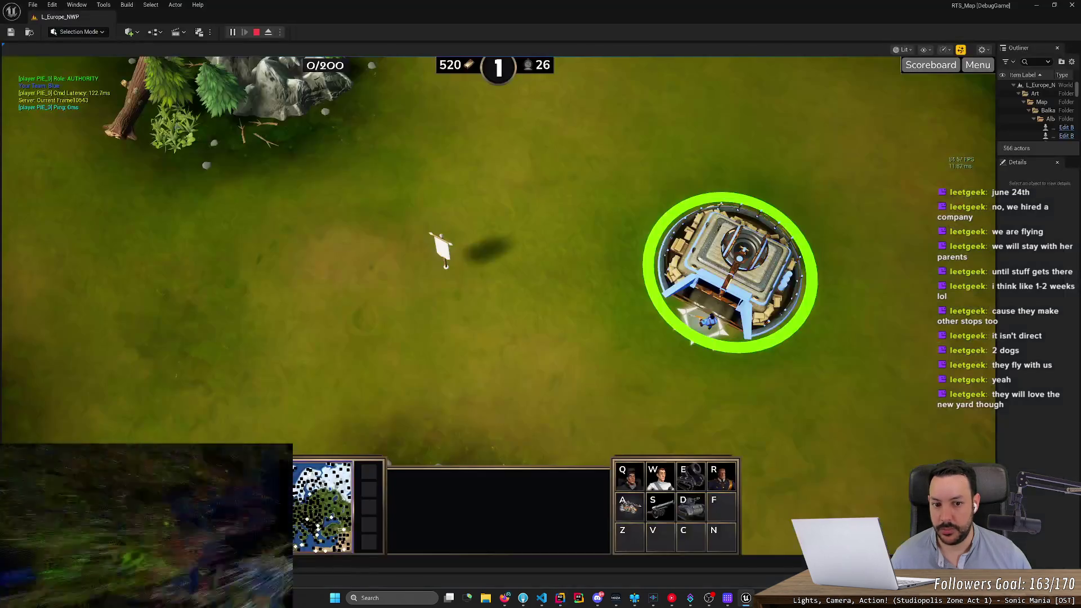
key(F5)
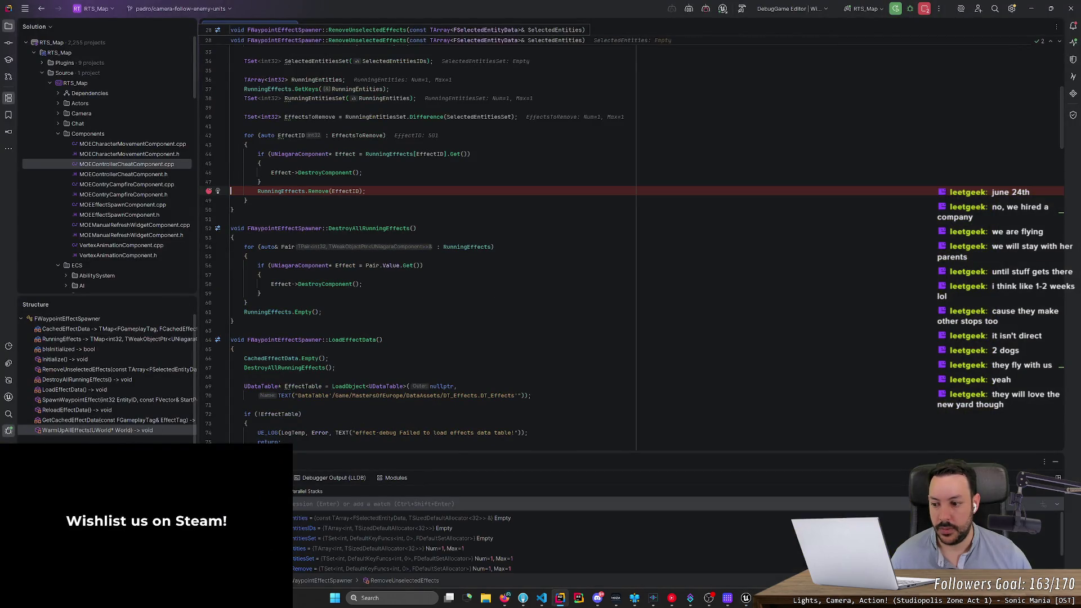
key(alt+Tab)
click(730, 268)
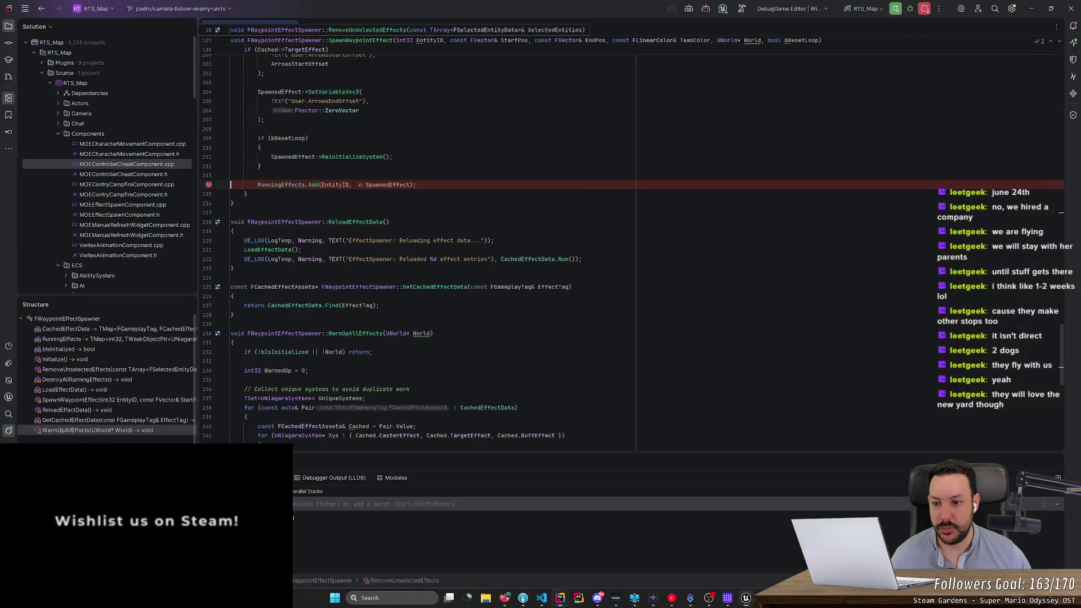
scroll(633, 253, up, 4)
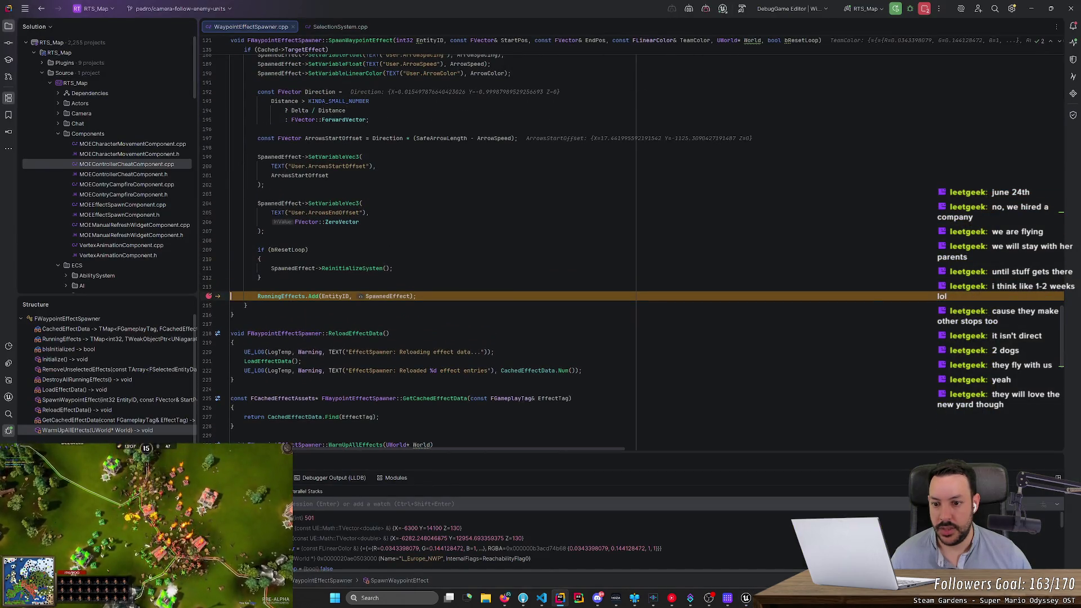
Step: Expand and inspect the SpawnedEffect value's fields, then close the value popup
click(406, 313)
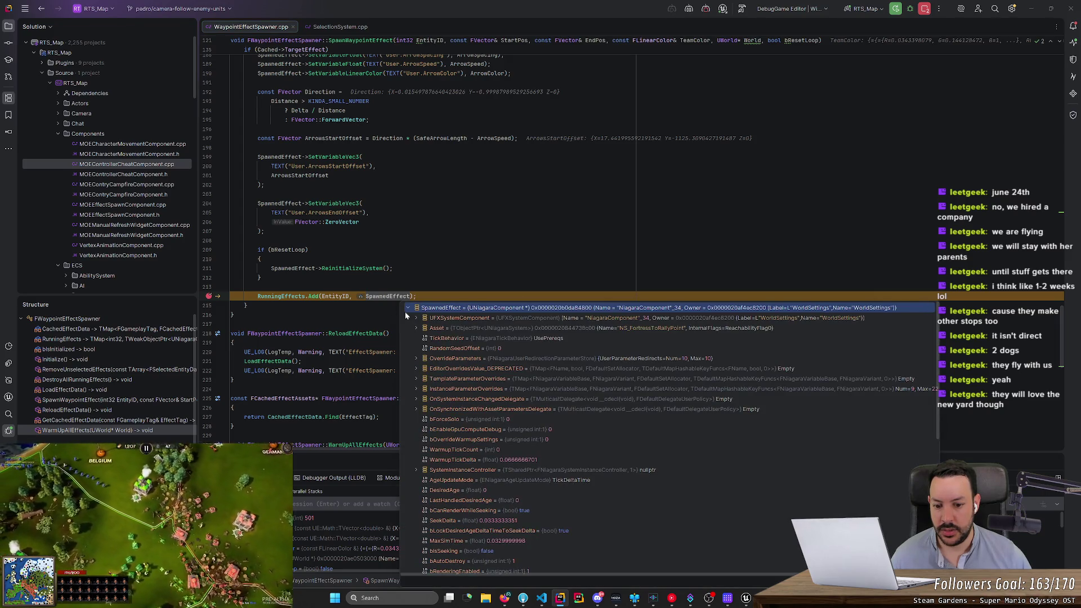
scroll(519, 451, down, 2)
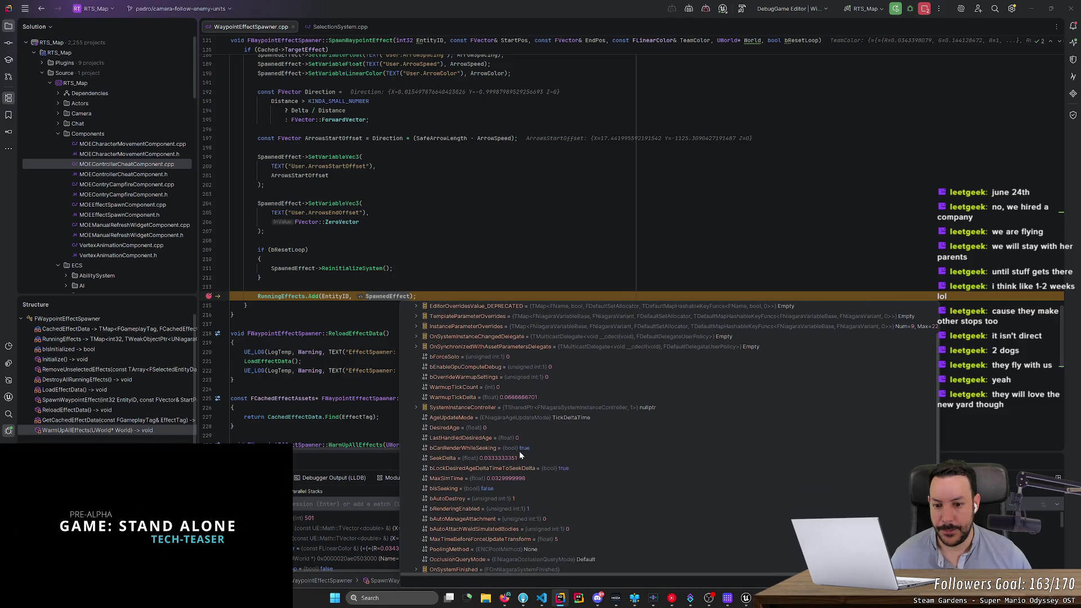
scroll(519, 451, down, 4)
scroll(519, 453, down, 4)
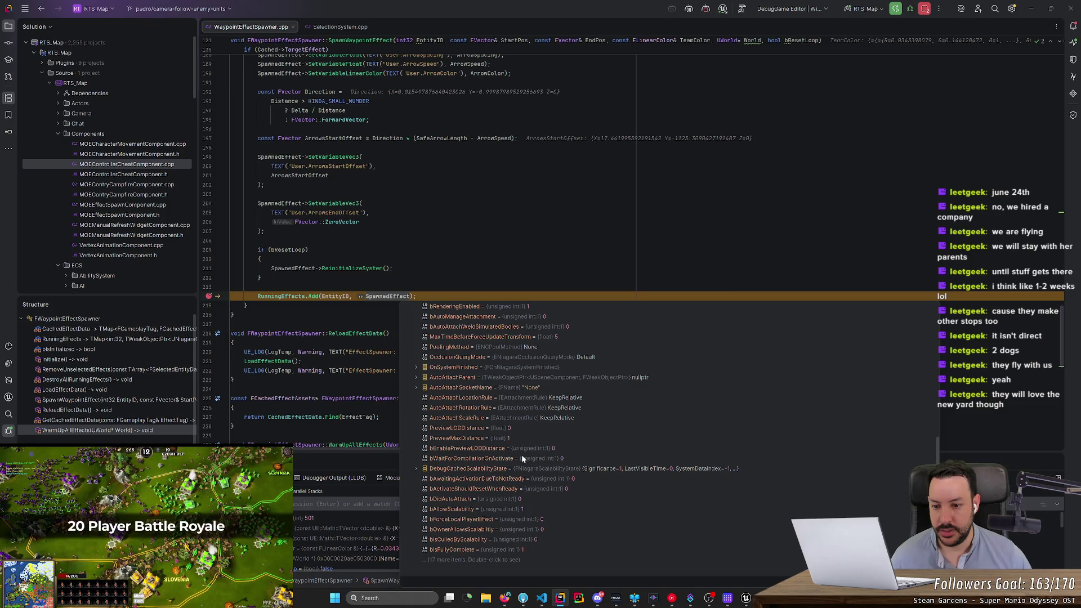
key(Escape)
Step: Remove the line 214 RunningEffects.Add breakpoint and resume the game
scroll(223, 313, down, 1)
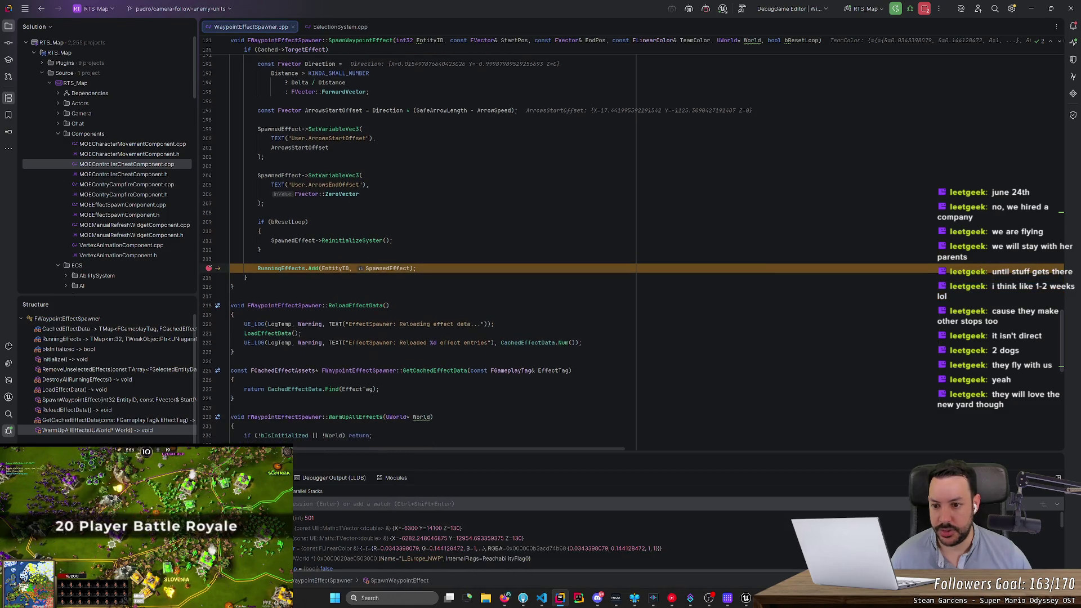
click(209, 268)
key(F5)
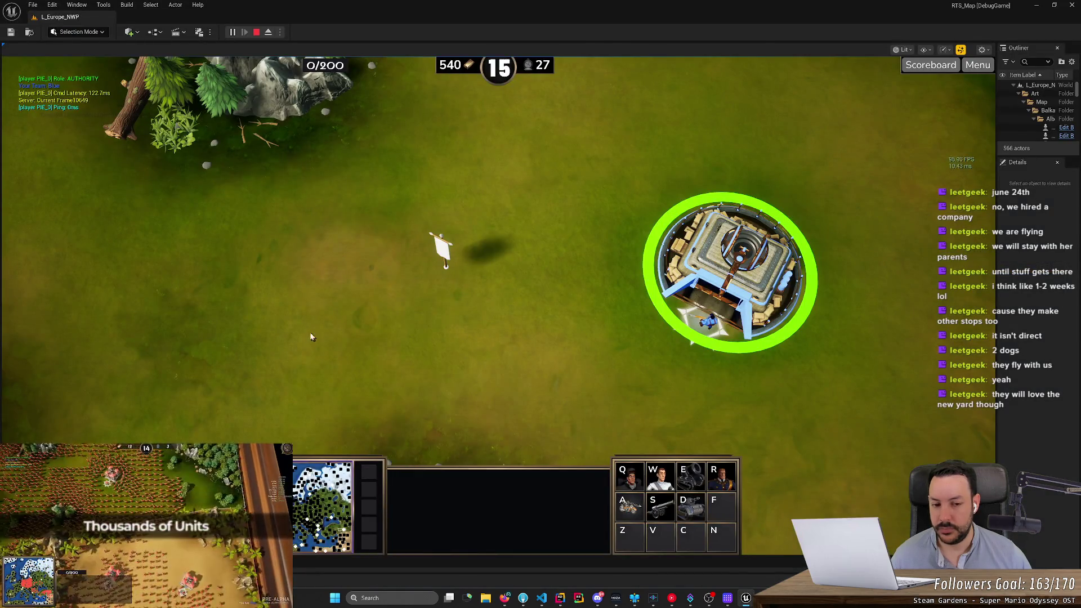
Step: Check SpawnWaypointEffect's bResetLoop parameter, highlight SpawnedEffect, and place the cursor after the Niagara spawn call
key(F5)
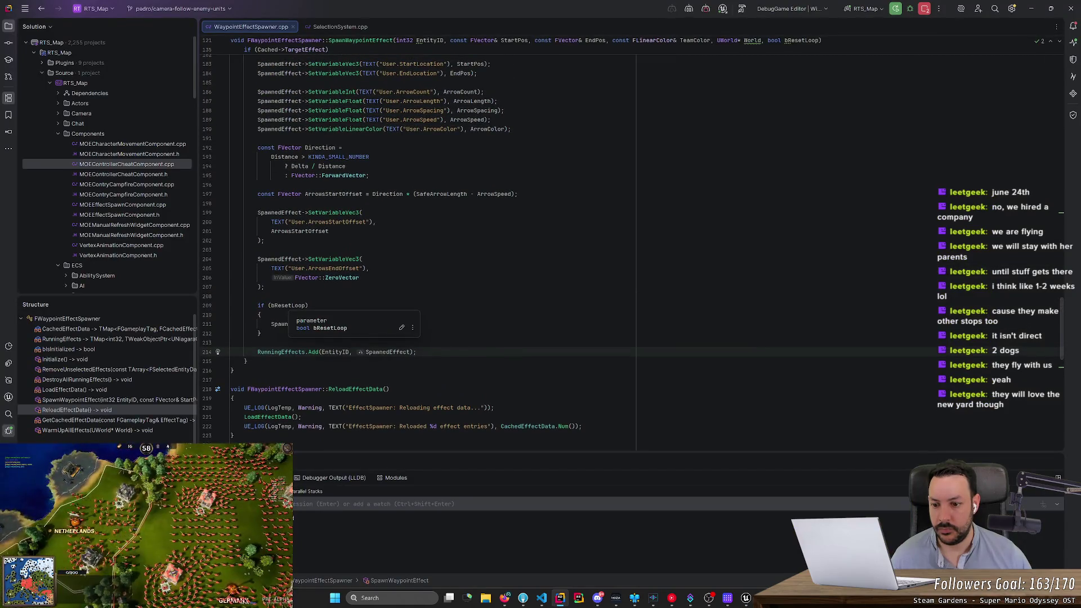
scroll(428, 253, up, 7)
scroll(428, 253, up, 18)
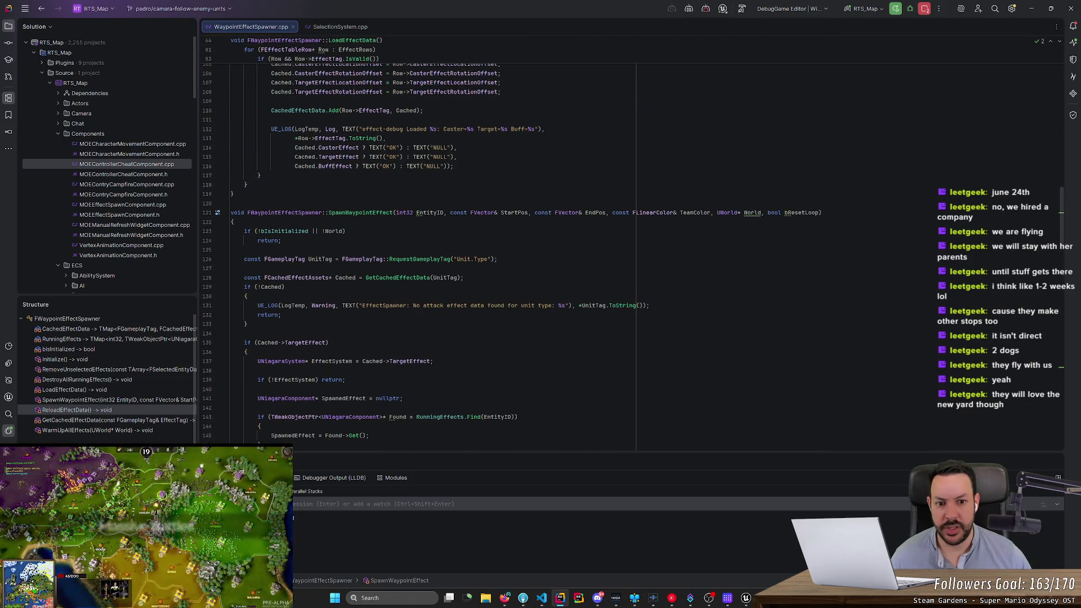
click(820, 212)
scroll(563, 253, down, 6)
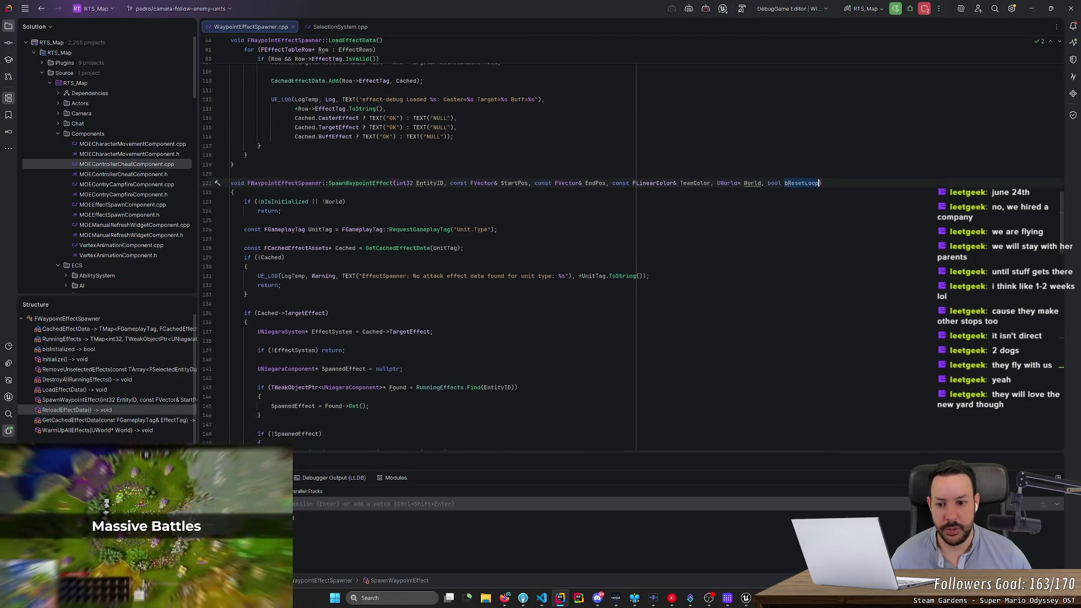
scroll(291, 185, down, 4)
click(291, 185)
double_click(291, 185)
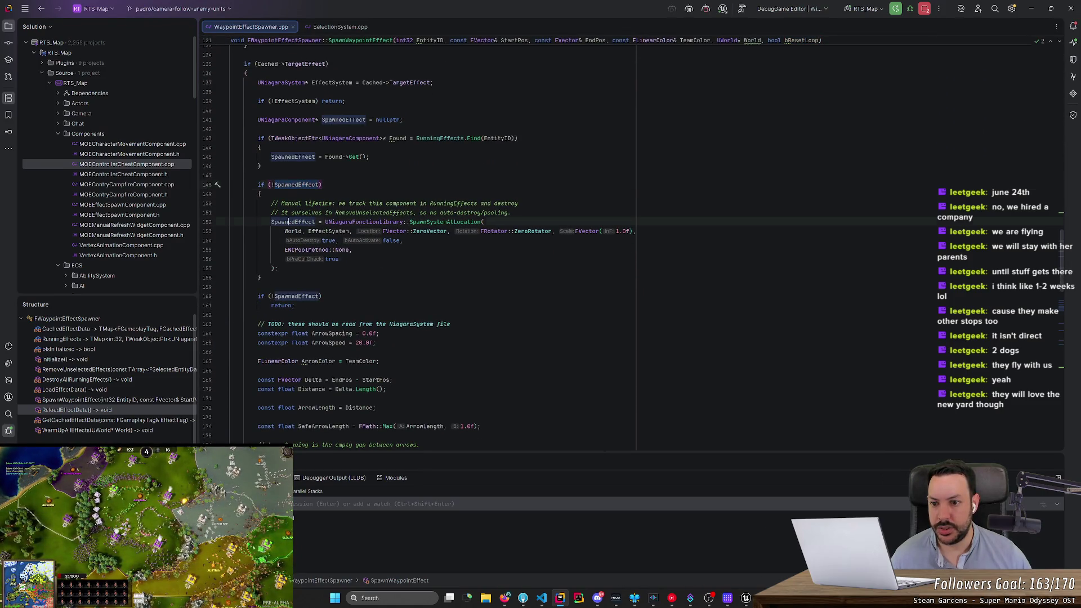
click(278, 268)
Step: Add 'bResetLoop = true;' after the spawn call and start a Live Coding Build and Reload
key(Return)
key(Return)
text(bResetLoop = true;)
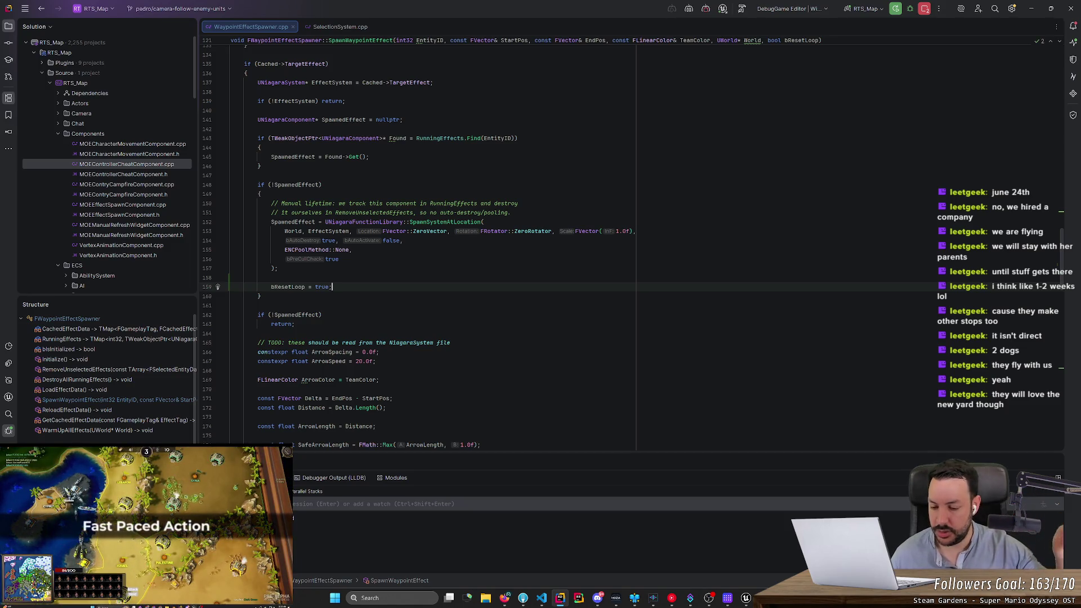
scroll(630, 247, down, 1)
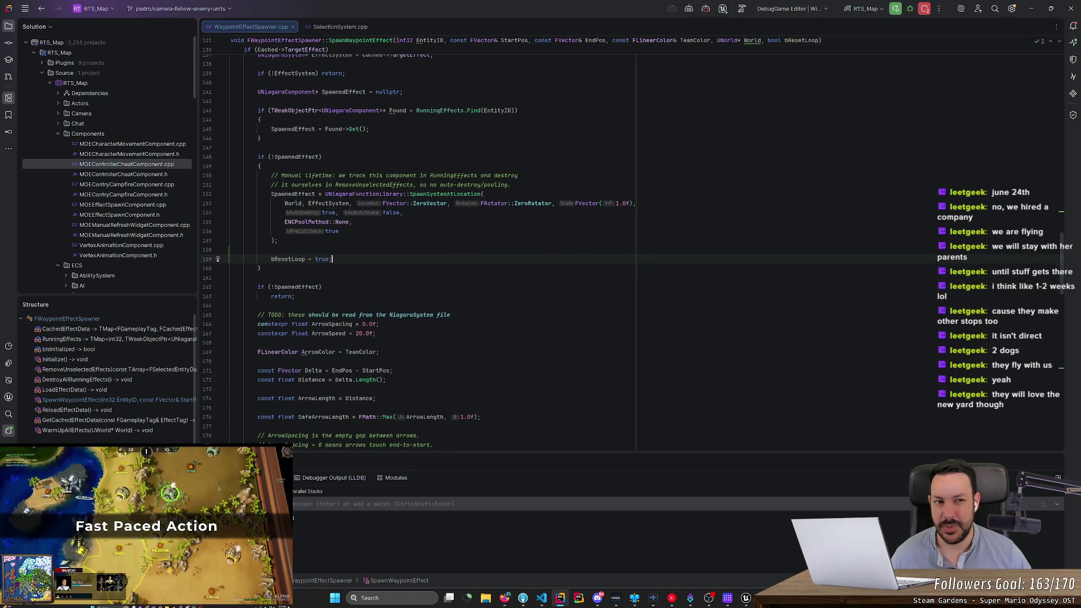
click(741, 9)
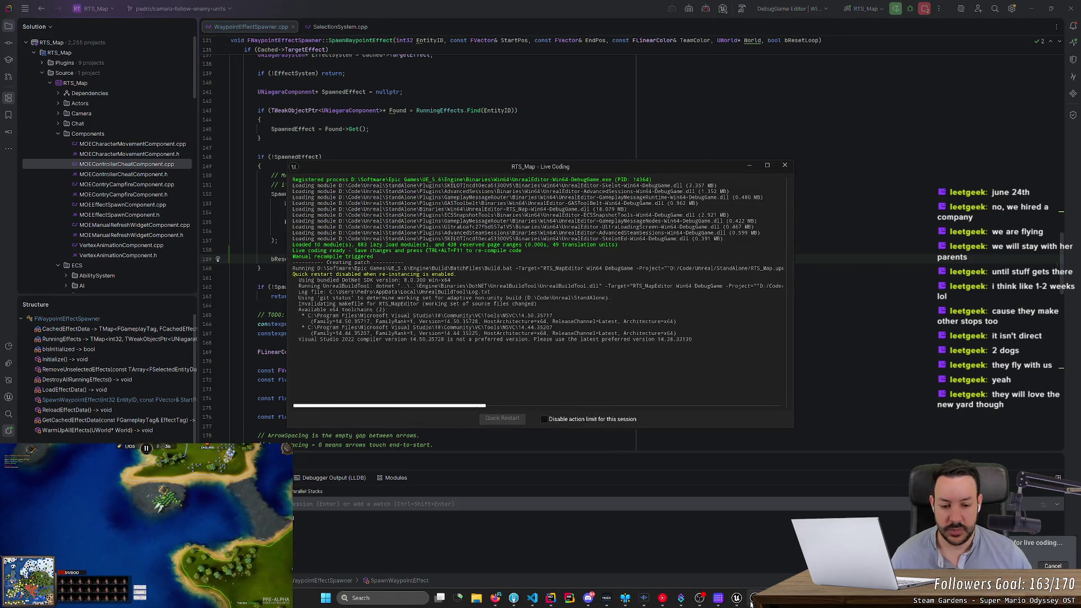
Step: Stop the whole debug session with Stop All
click(736, 589)
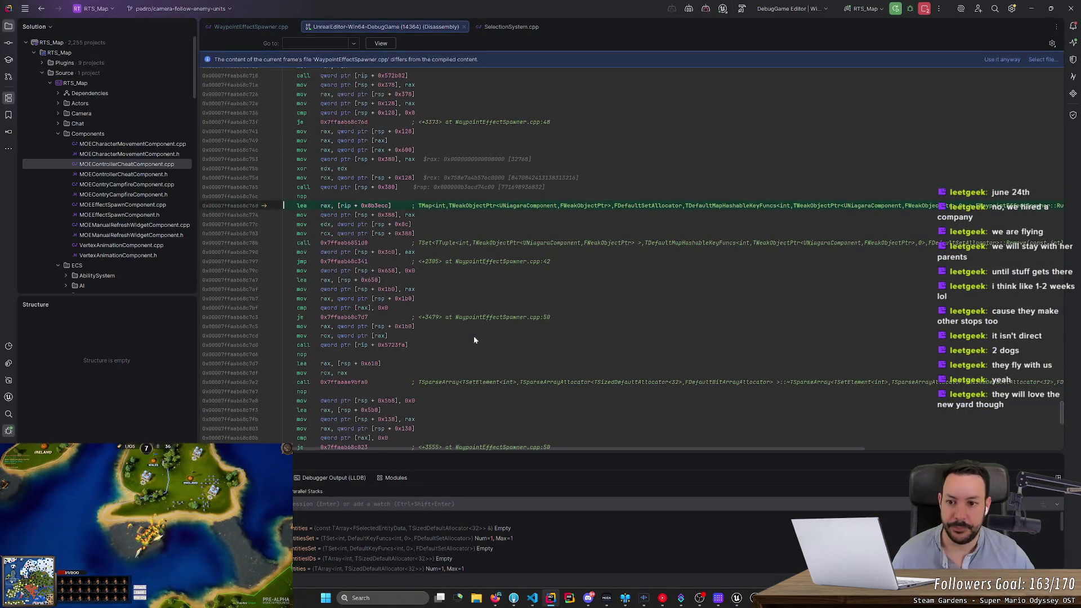
click(925, 9)
click(928, 37)
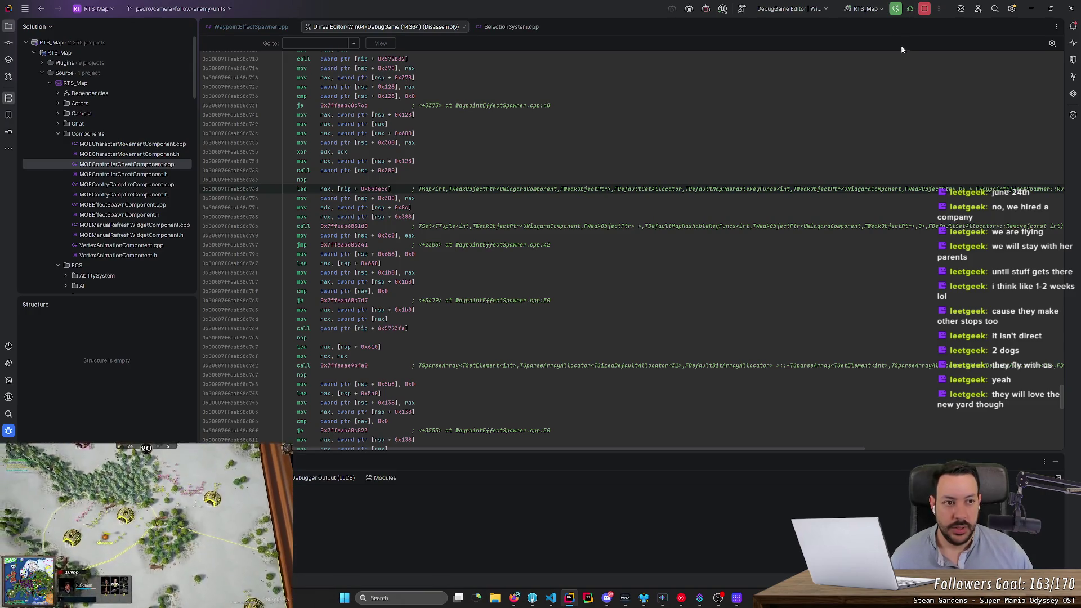
Step: Rebuild the project, close the Disassembly view, and return to the HacknPlan board
click(893, 9)
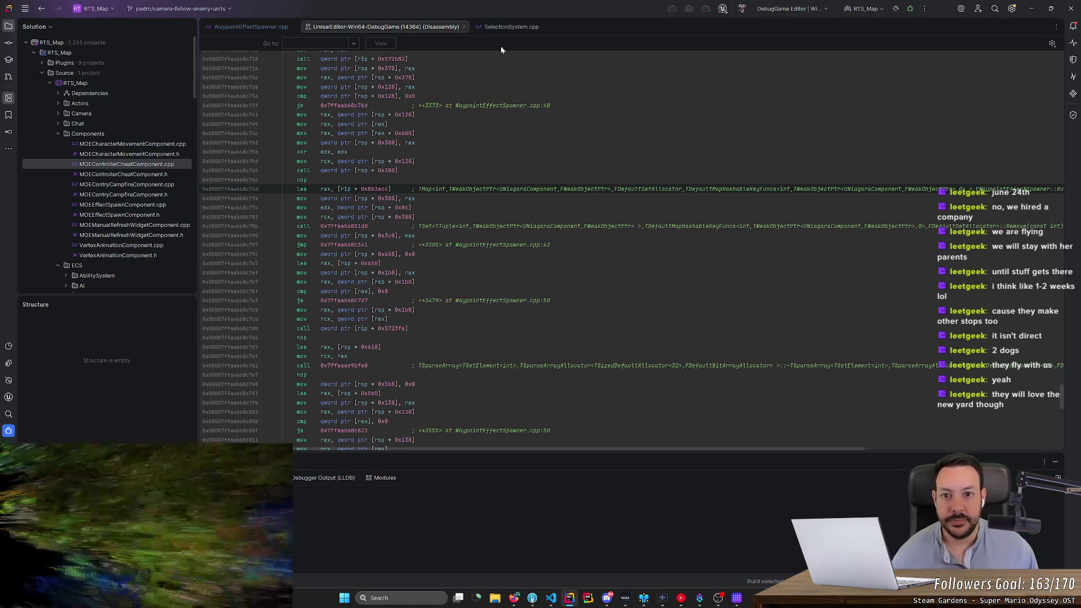
middle_click(331, 27)
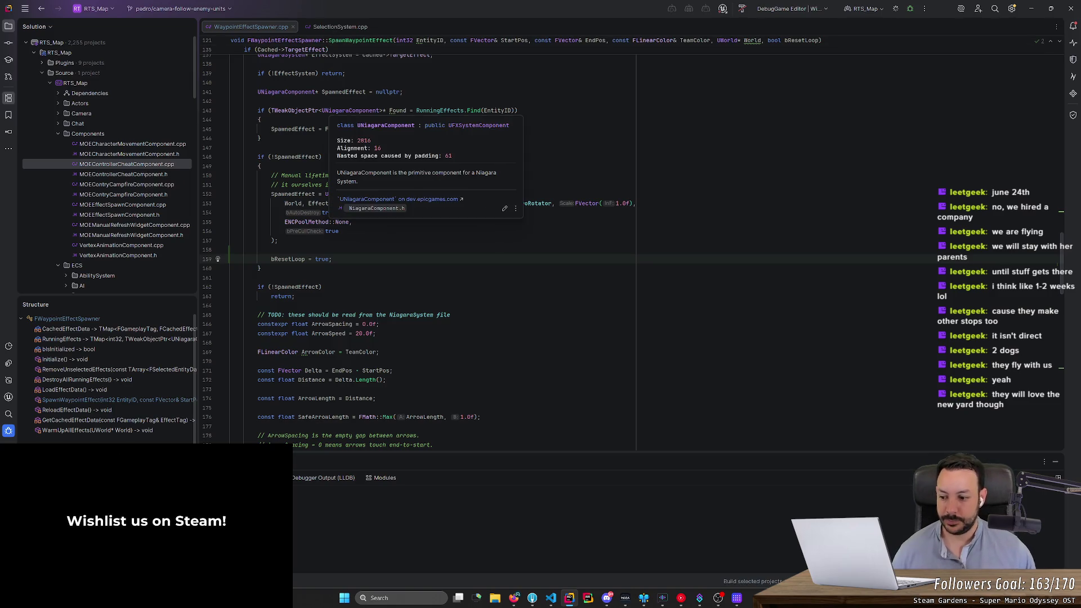
click(230, 277)
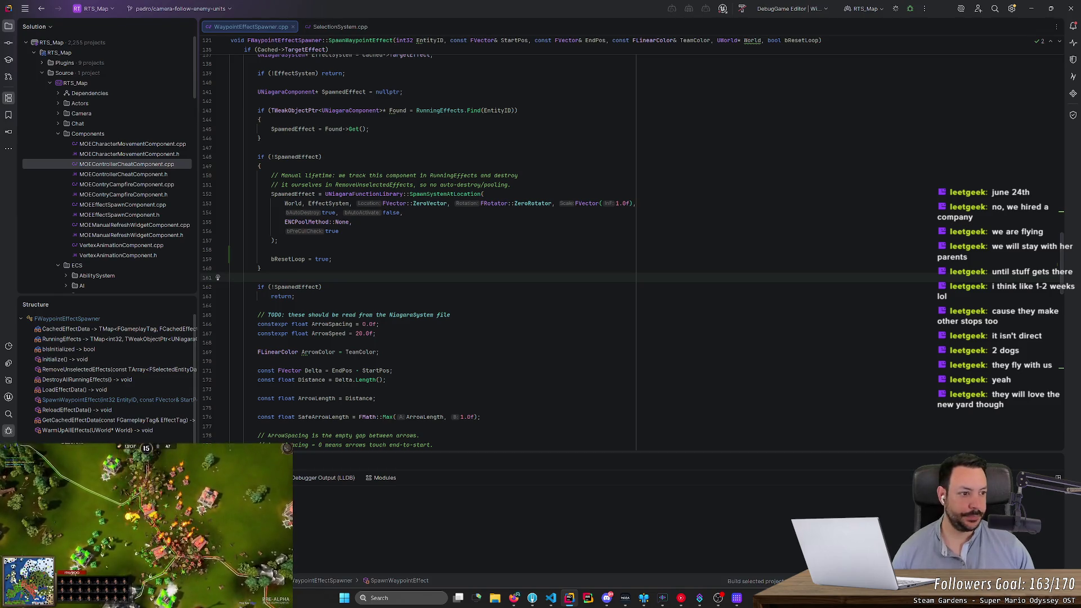
click(513, 598)
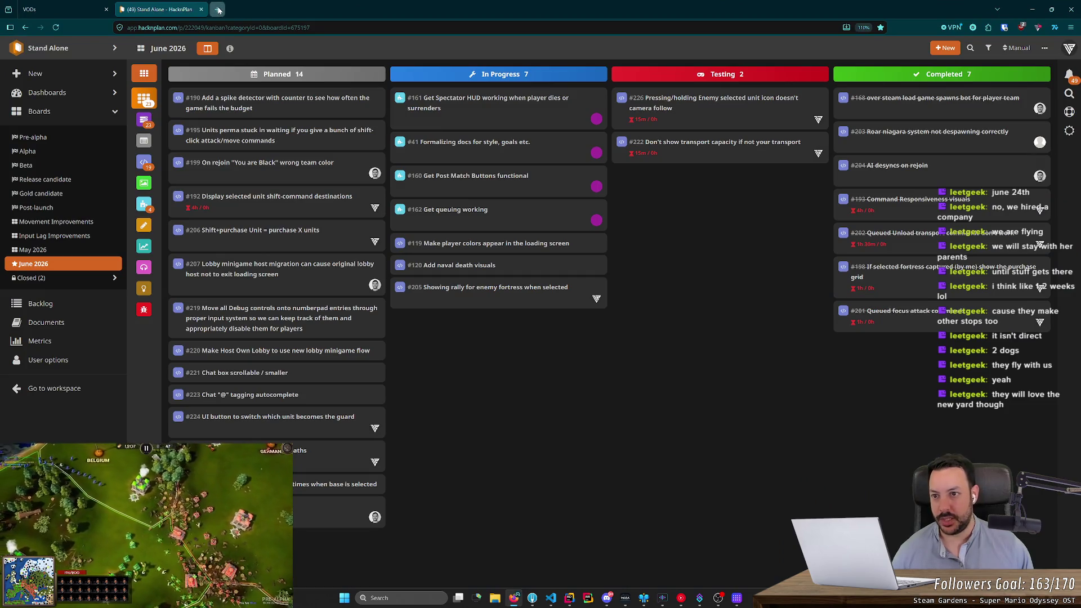
Step: Search Google for 'pinball marketplace europe' in a new tab
click(218, 10)
text(pinball mar)
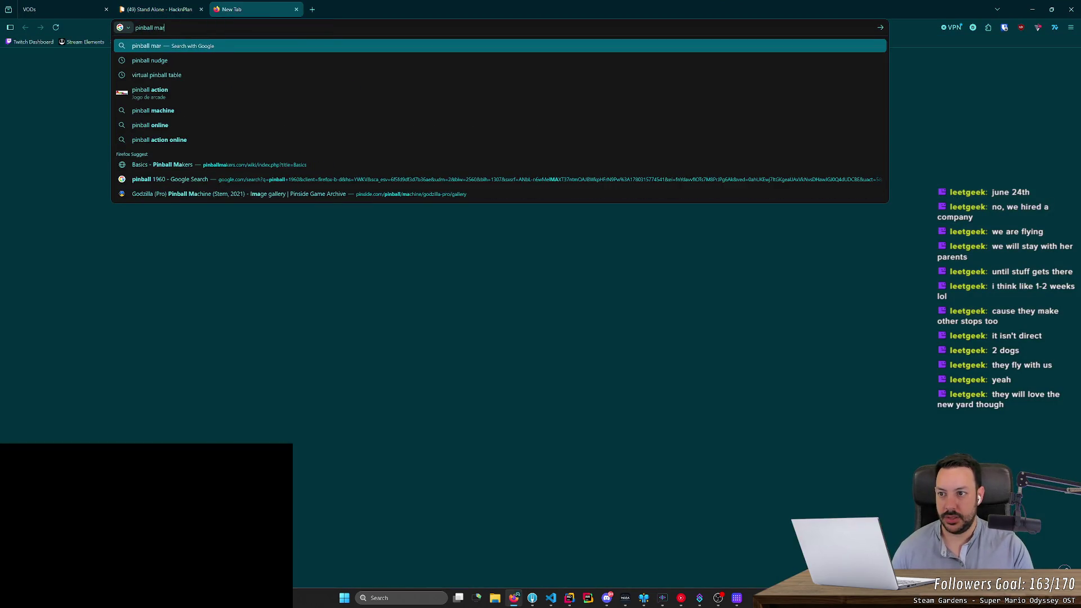
text(ketplace)
key(Return)
click(253, 57)
text(europe)
key(Return)
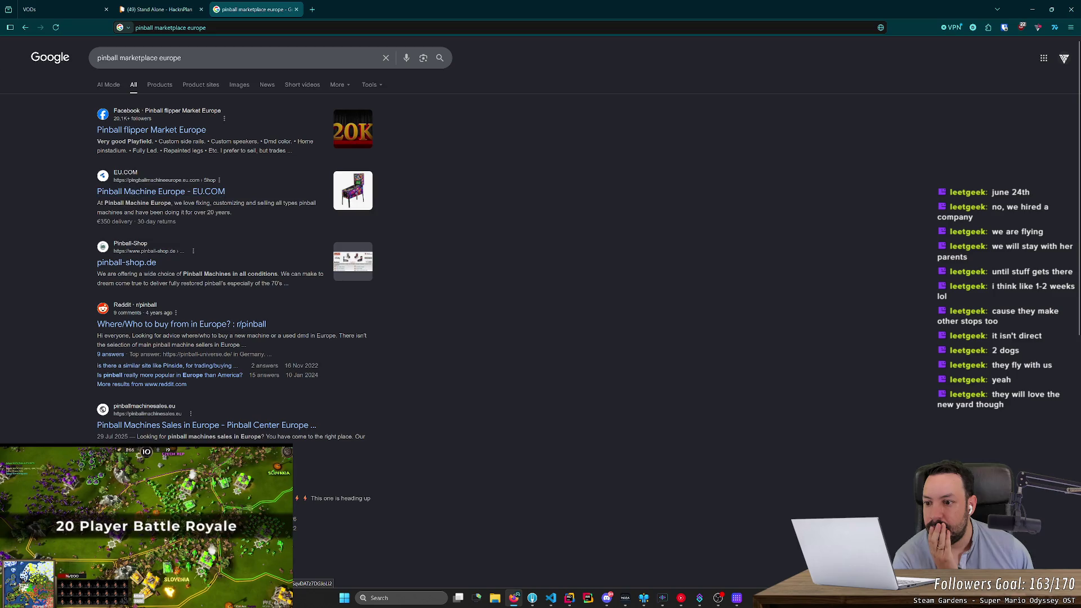
Step: Open the Facebook group, pinball-shop.de, Reddit and Pinball Center results in background tabs
middle_click(139, 131)
middle_click(126, 262)
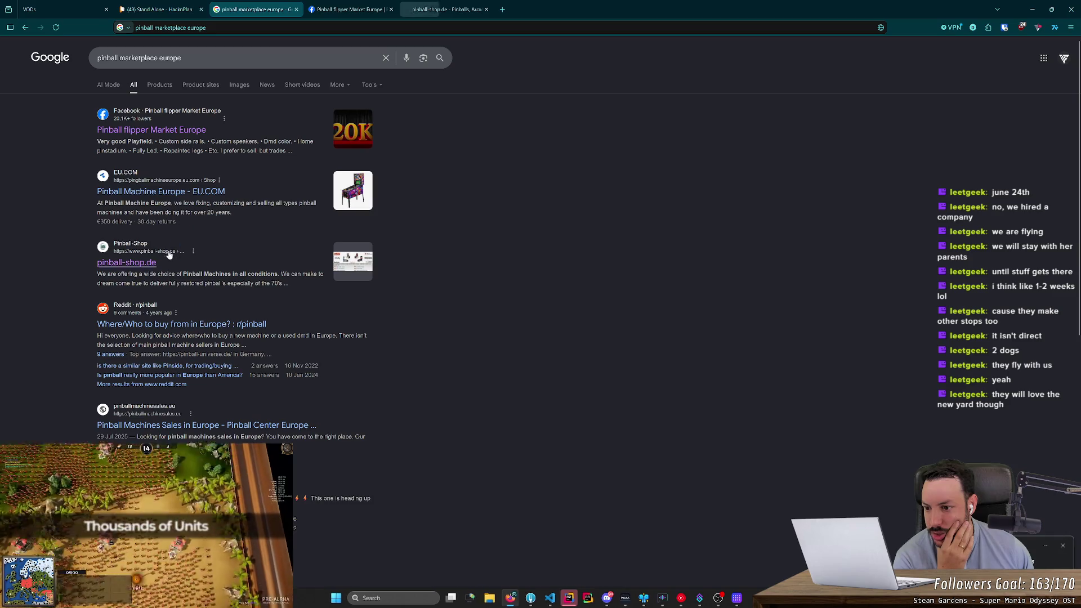
middle_click(161, 324)
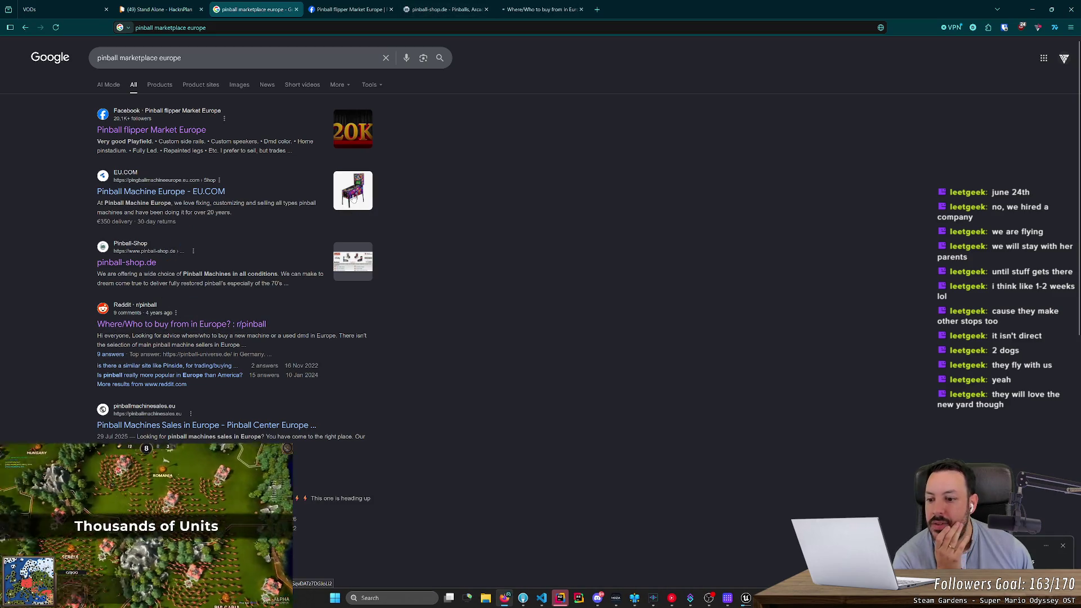
scroll(353, 197, down, 3)
middle_click(267, 294)
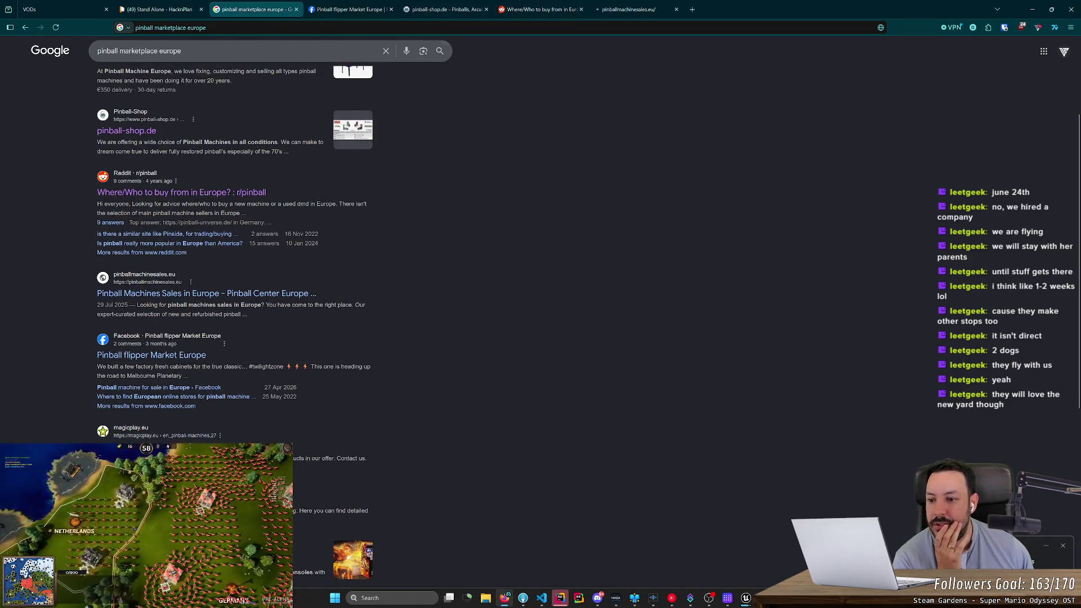
click(325, 5)
Step: Decline the optional cookies and expand the featured post's full text
click(479, 478)
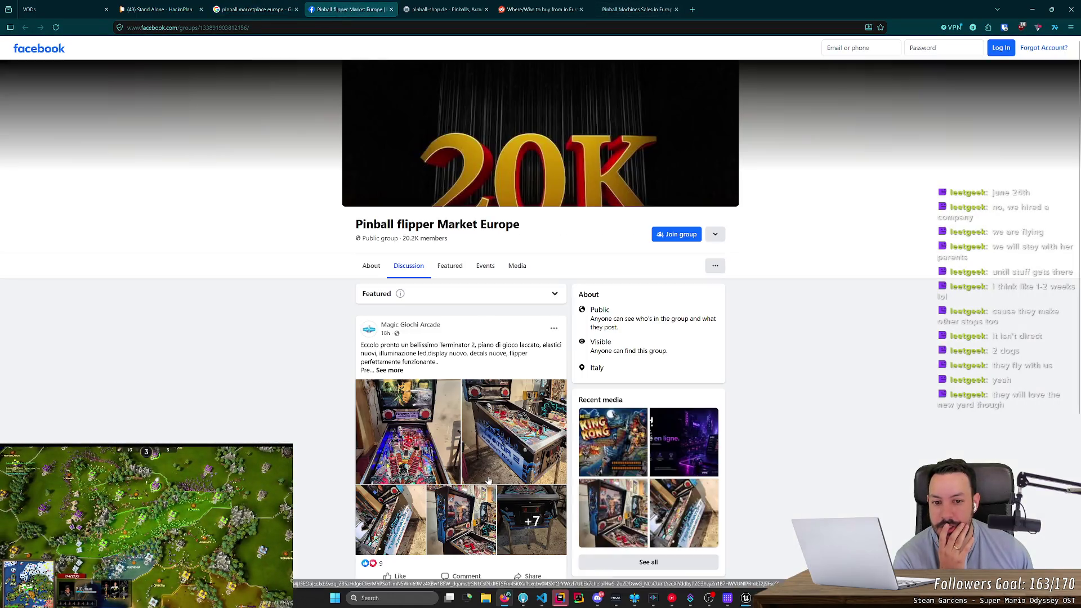
scroll(276, 273, down, 2)
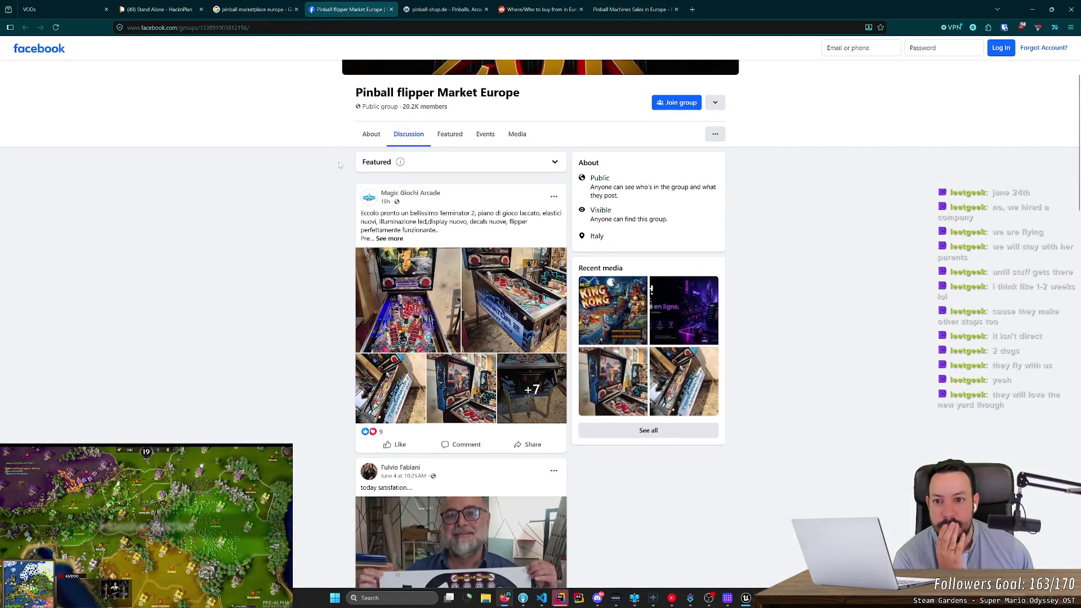
click(389, 238)
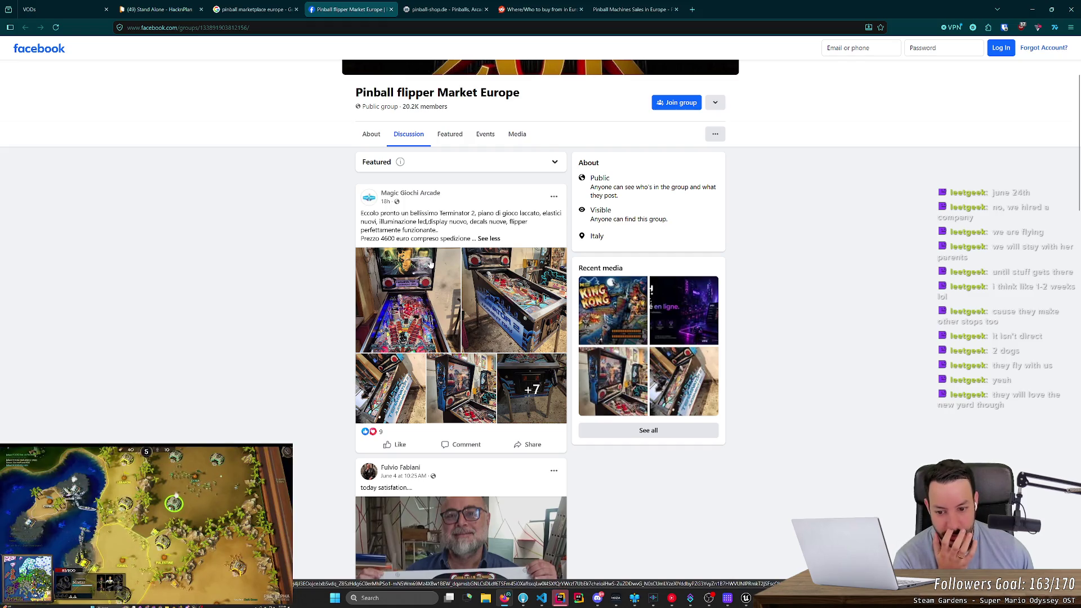
Step: Scroll the group feed and select the Spider-Man post's asking price
scroll(327, 263, down, 5)
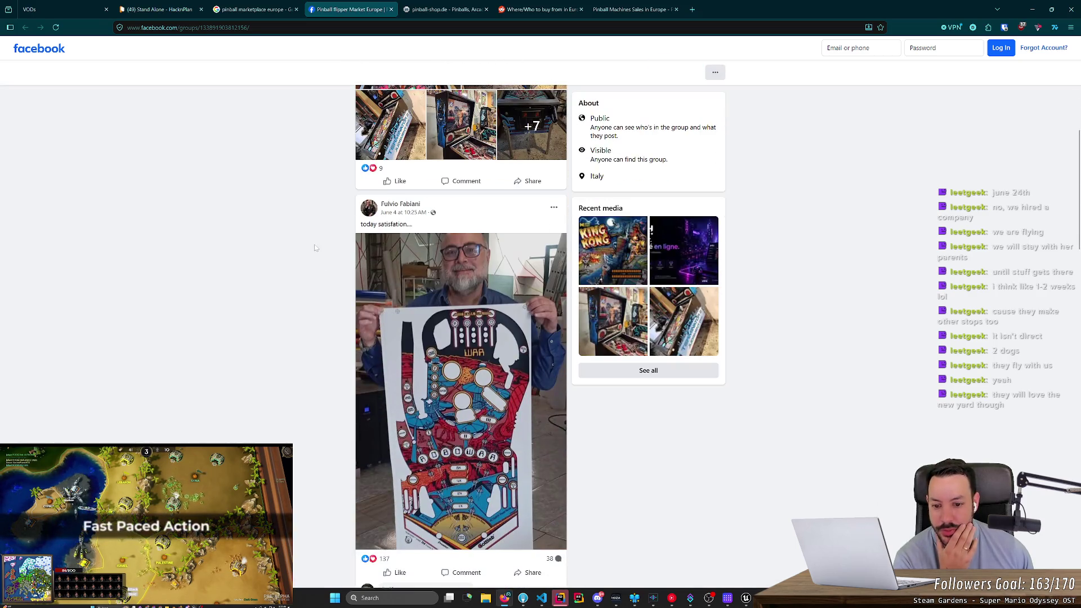
scroll(313, 255, down, 2)
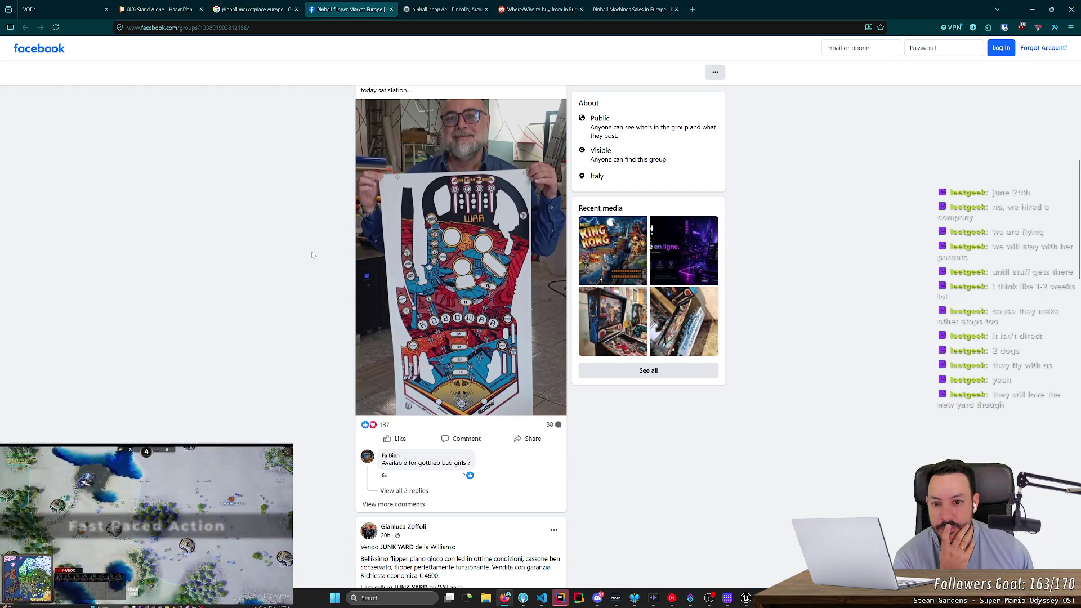
scroll(312, 255, down, 5)
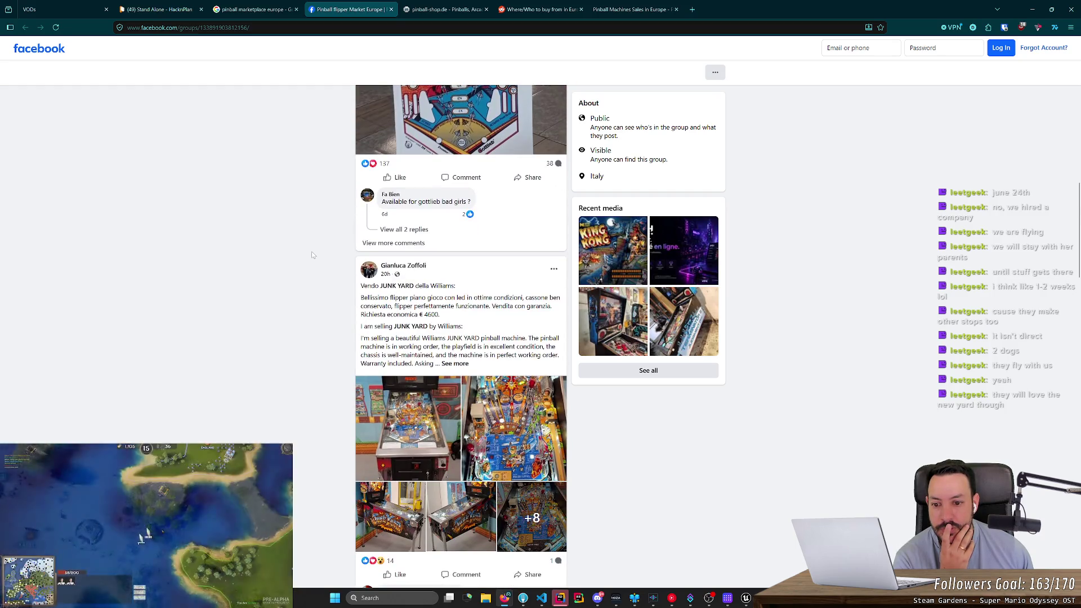
scroll(313, 255, down, 8)
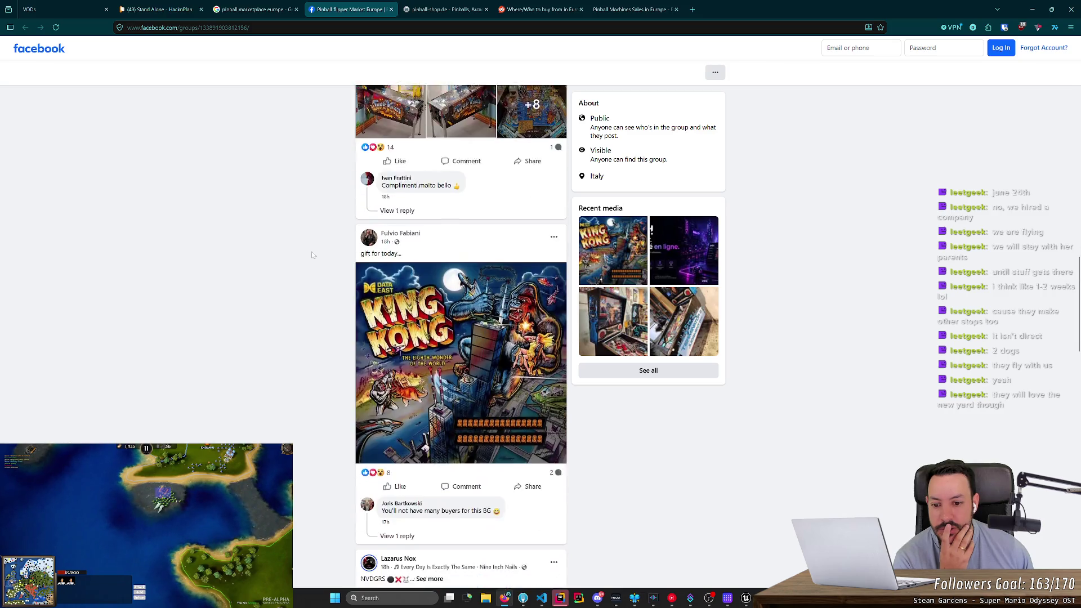
scroll(313, 255, down, 4)
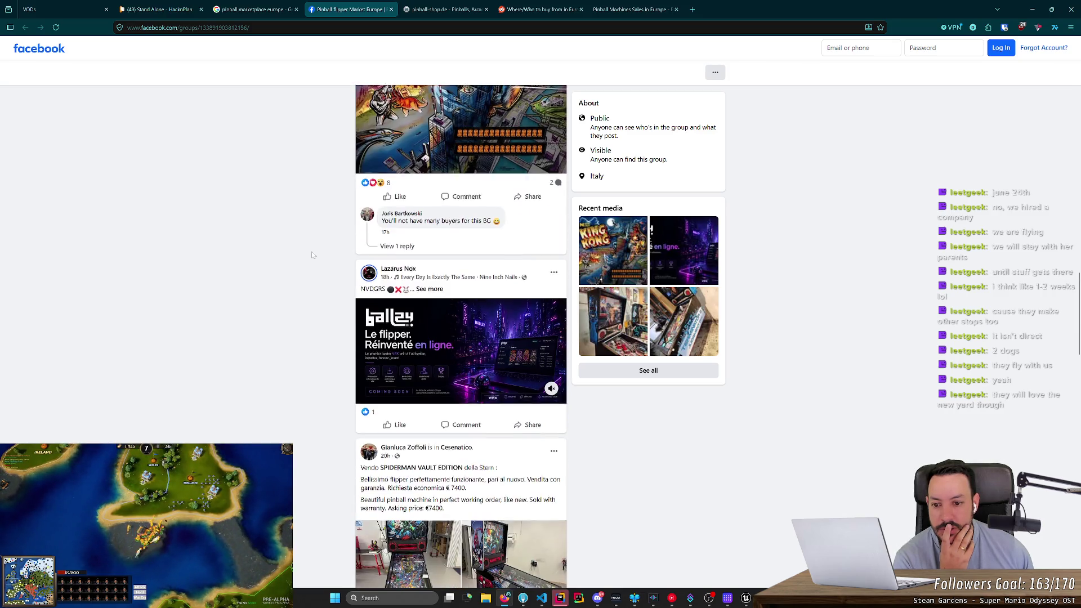
scroll(313, 255, down, 5)
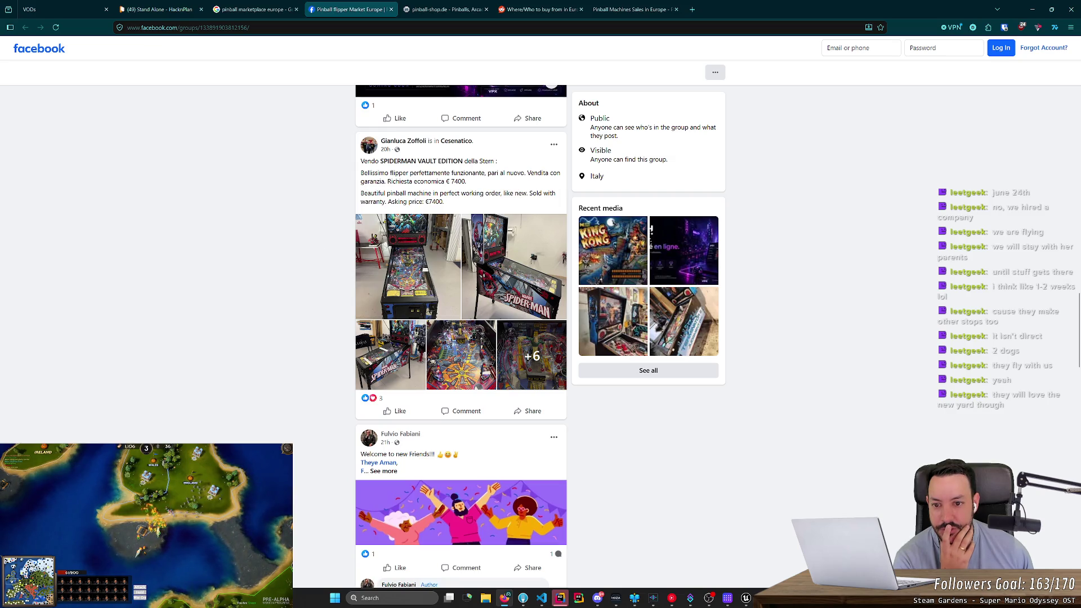
drag(443, 201, 395, 202)
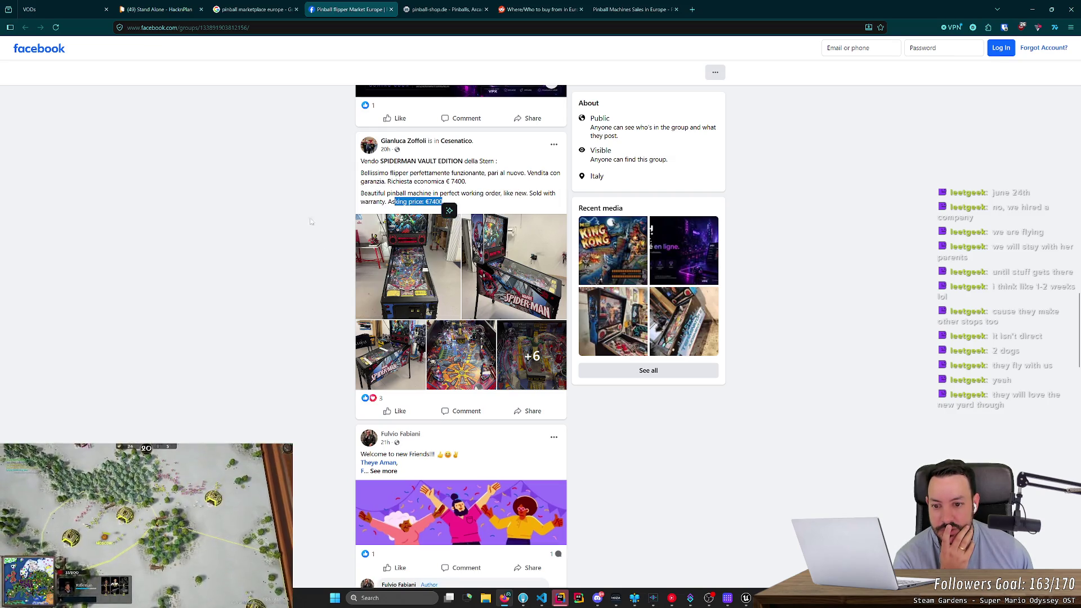
Step: Expand the sale post listing Champion Pub, Star Trek and Dracula, then close the tab
scroll(280, 234, down, 9)
scroll(279, 236, down, 11)
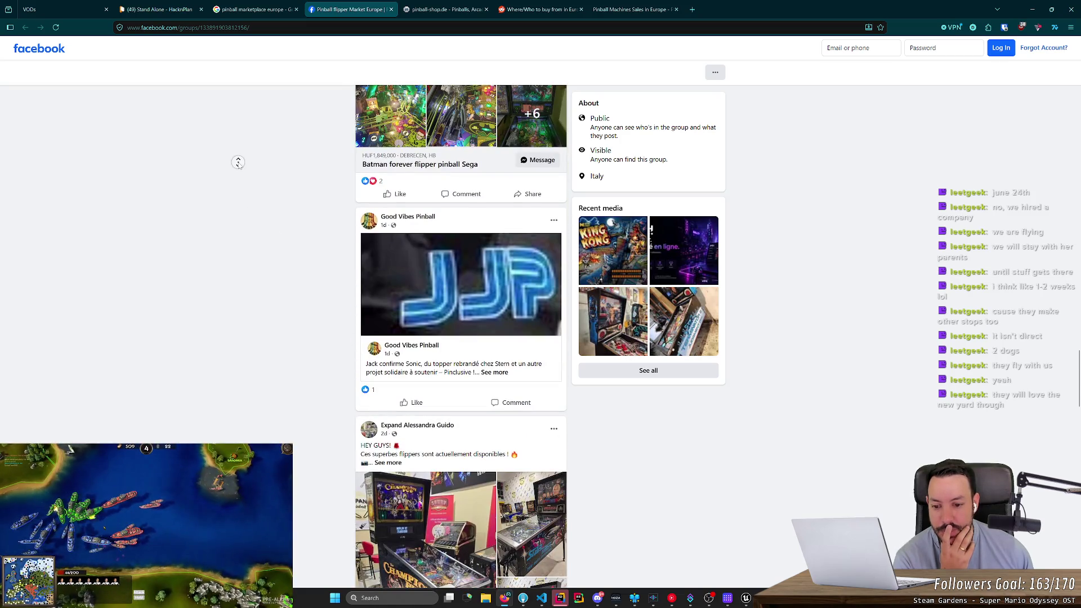
scroll(239, 162, down, 4)
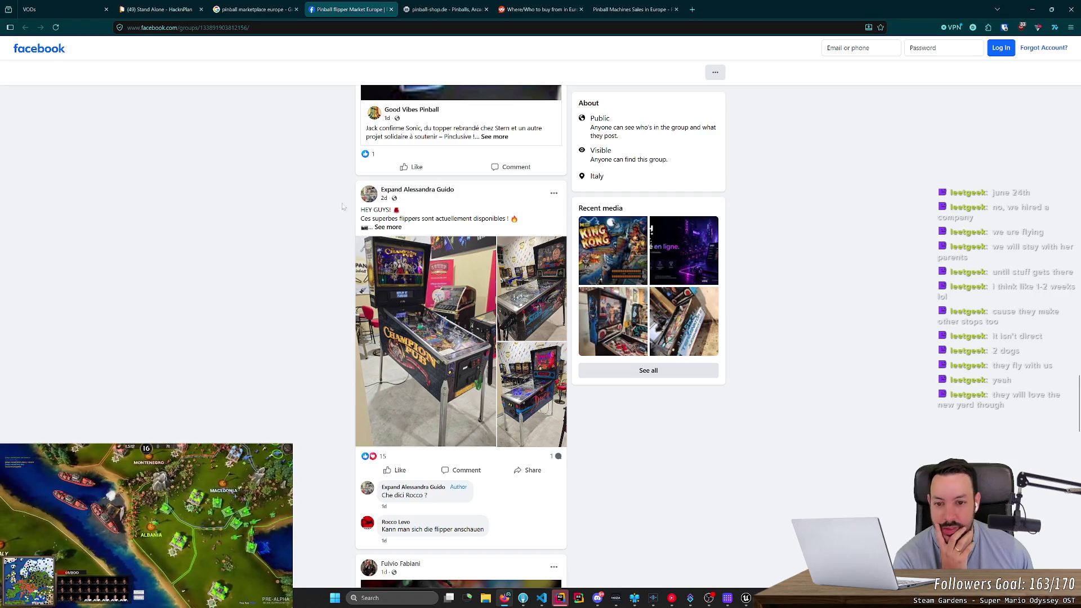
click(388, 228)
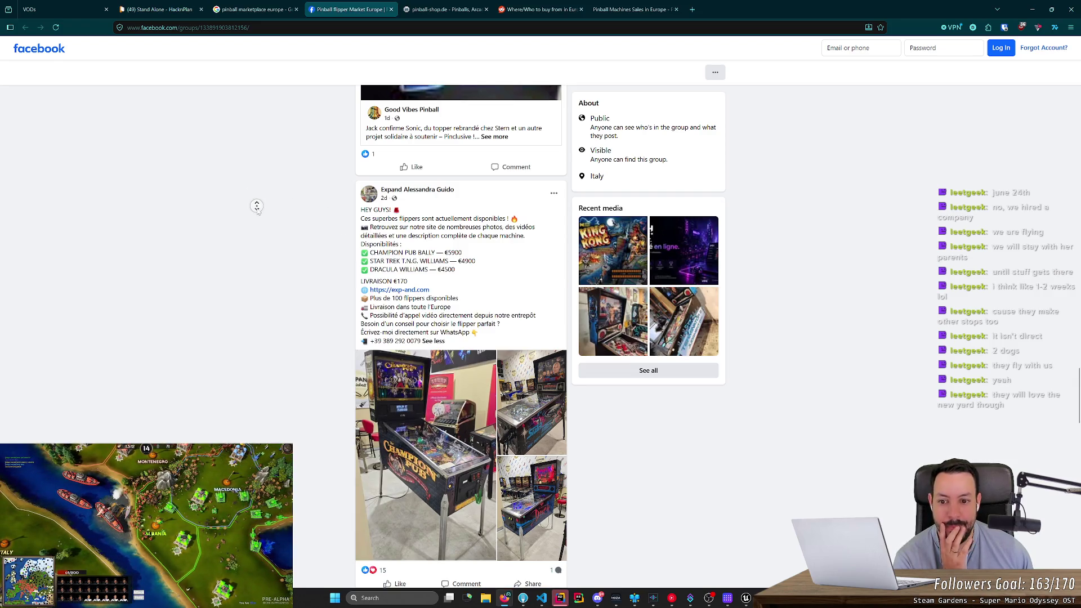
scroll(257, 206, down, 7)
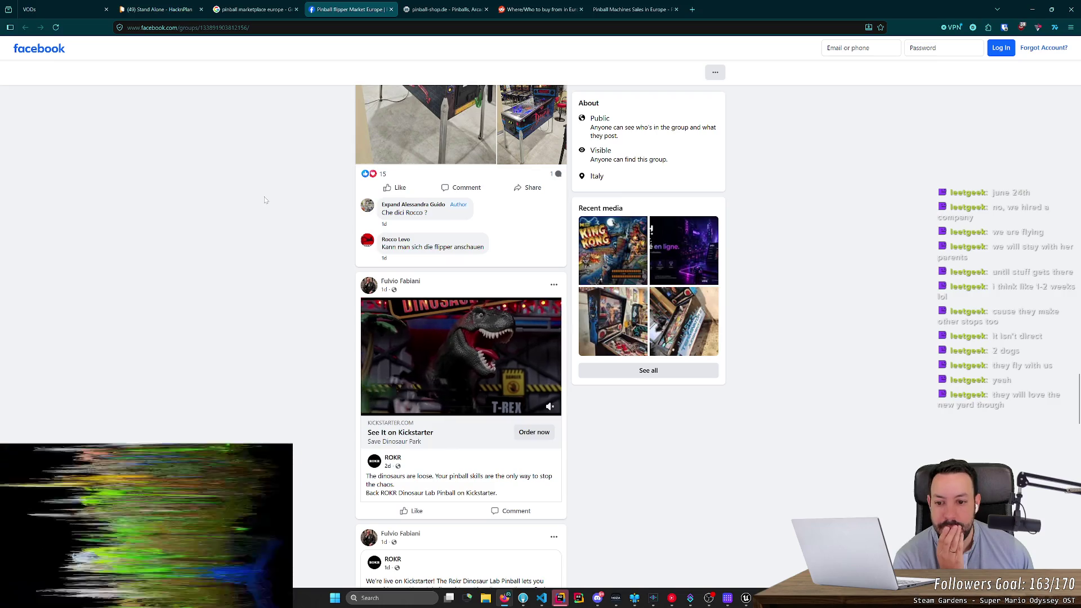
key(ctrl+w)
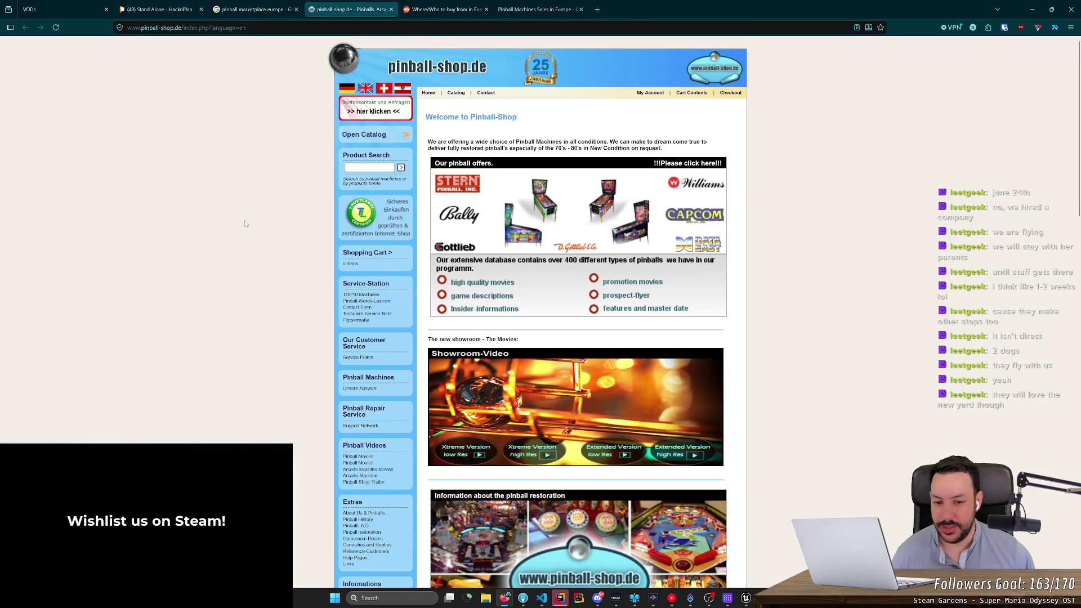
Step: Skim pinball-shop.de, Reddit and Pinball Center, close the pinball tabs, and minimise the browser
scroll(245, 223, down, 3)
scroll(239, 196, down, 4)
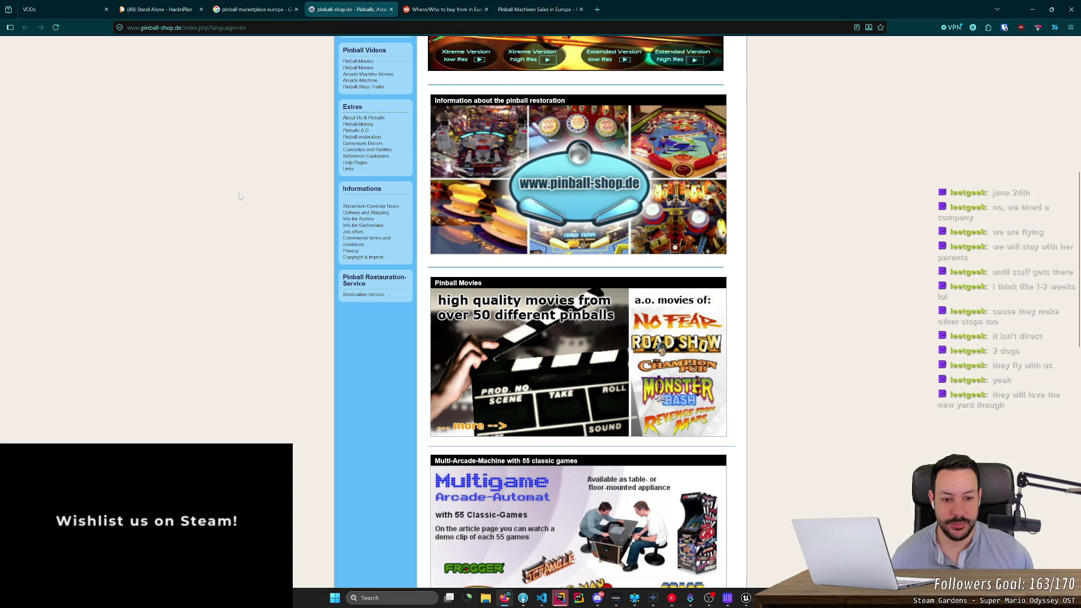
scroll(239, 196, down, 2)
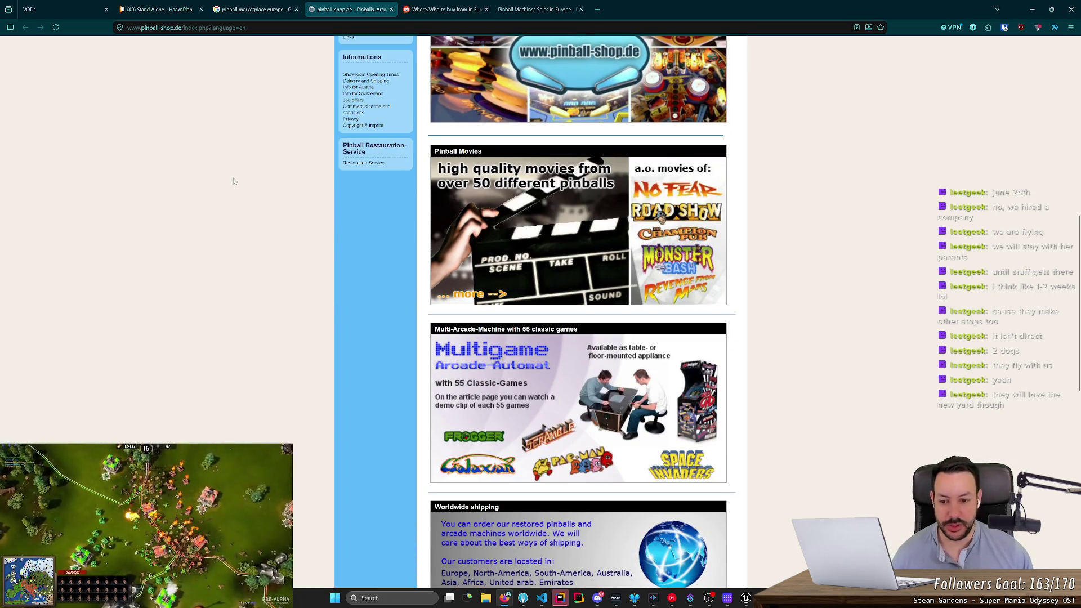
scroll(234, 181, down, 10)
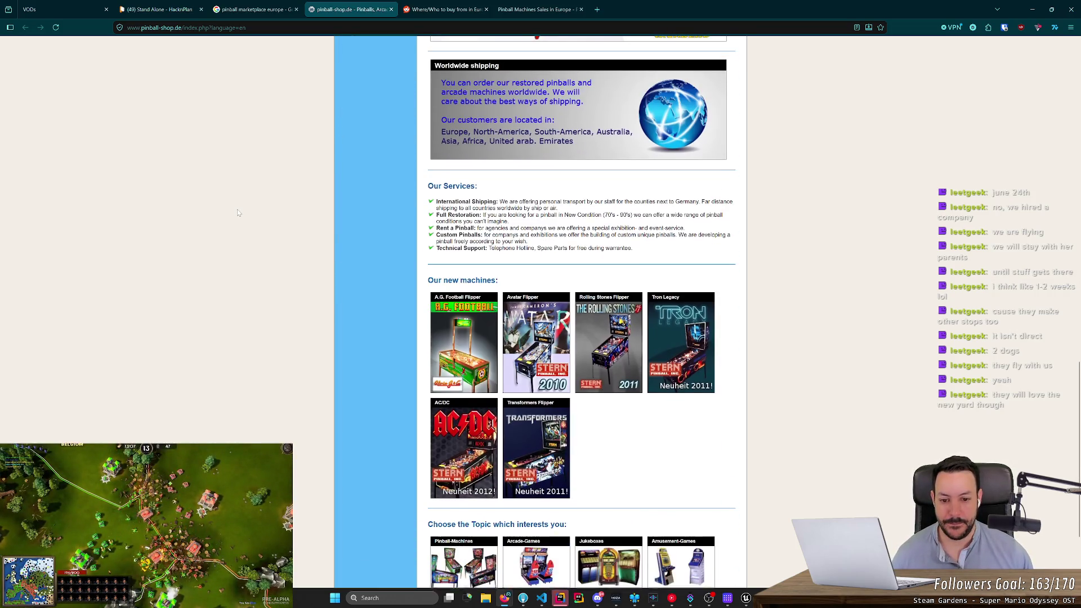
key(ctrl+Tab)
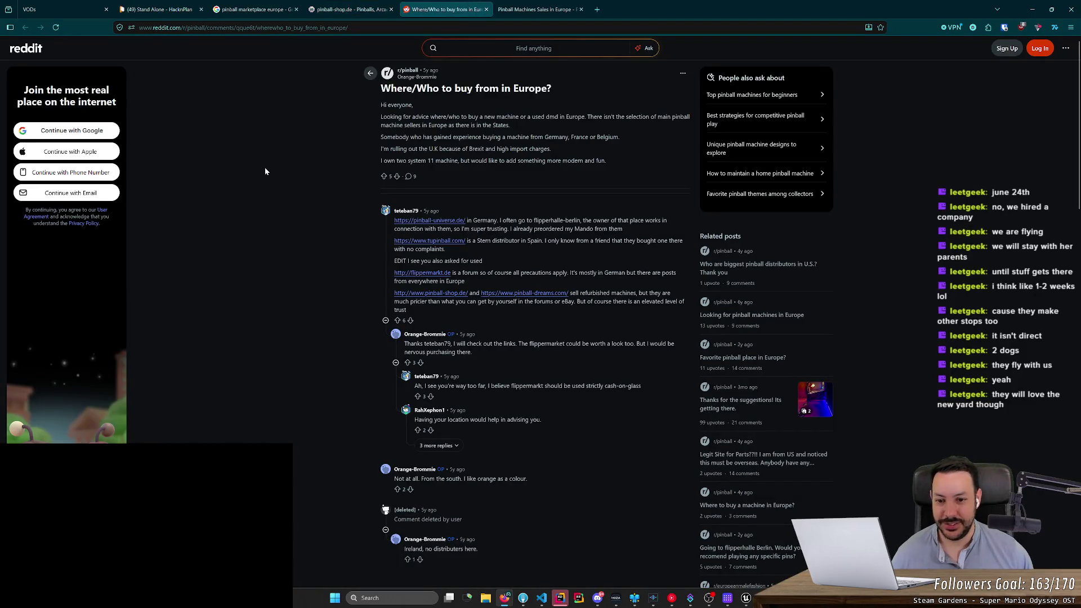
click(537, 9)
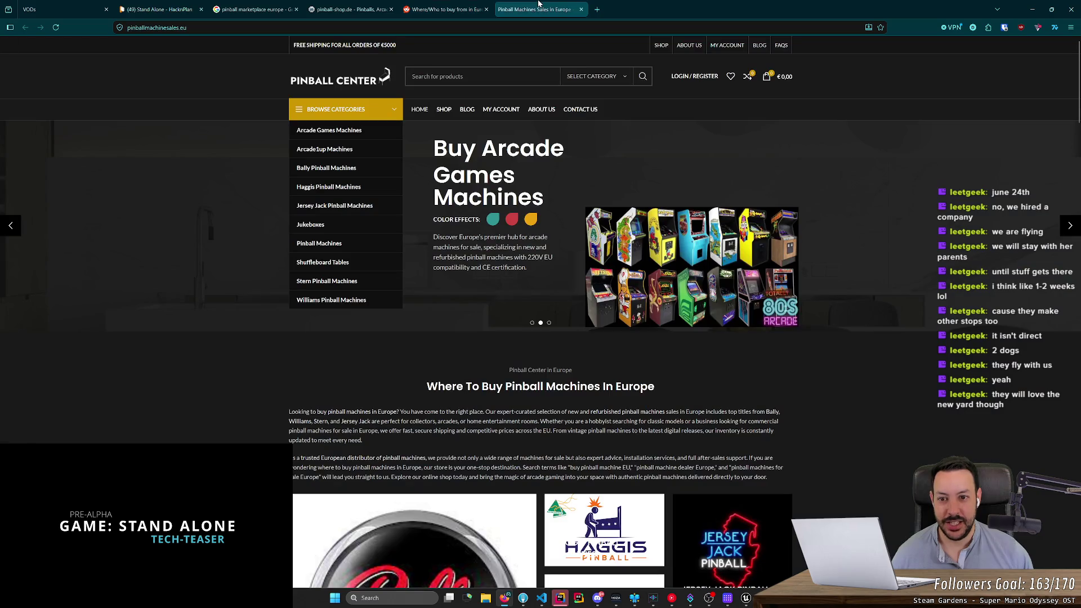
key(ctrl+w)
key(ctrl+w)
key(ctrl+w)
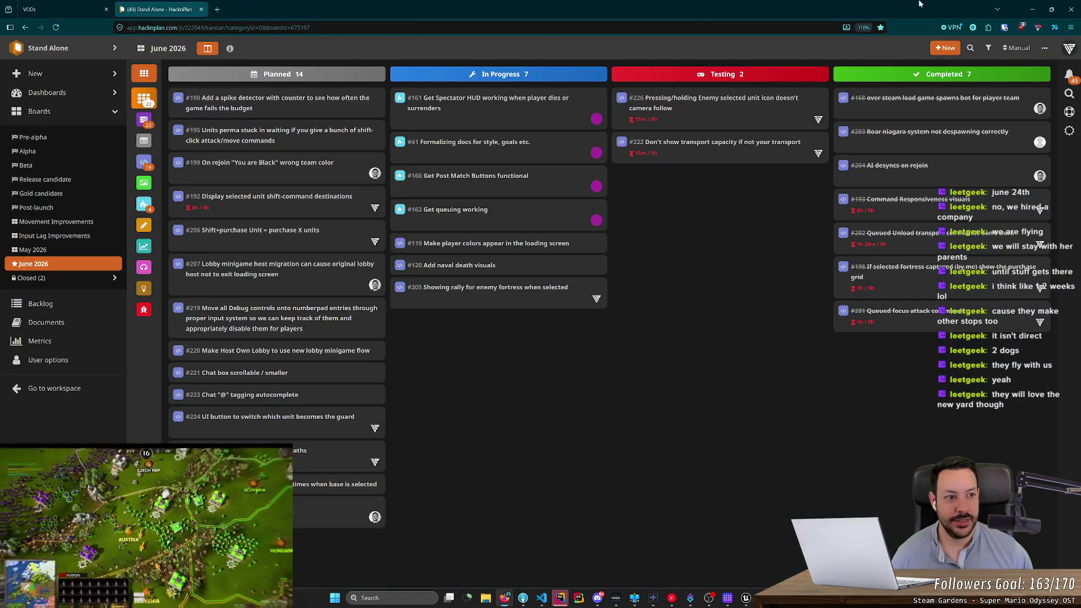
click(1033, 9)
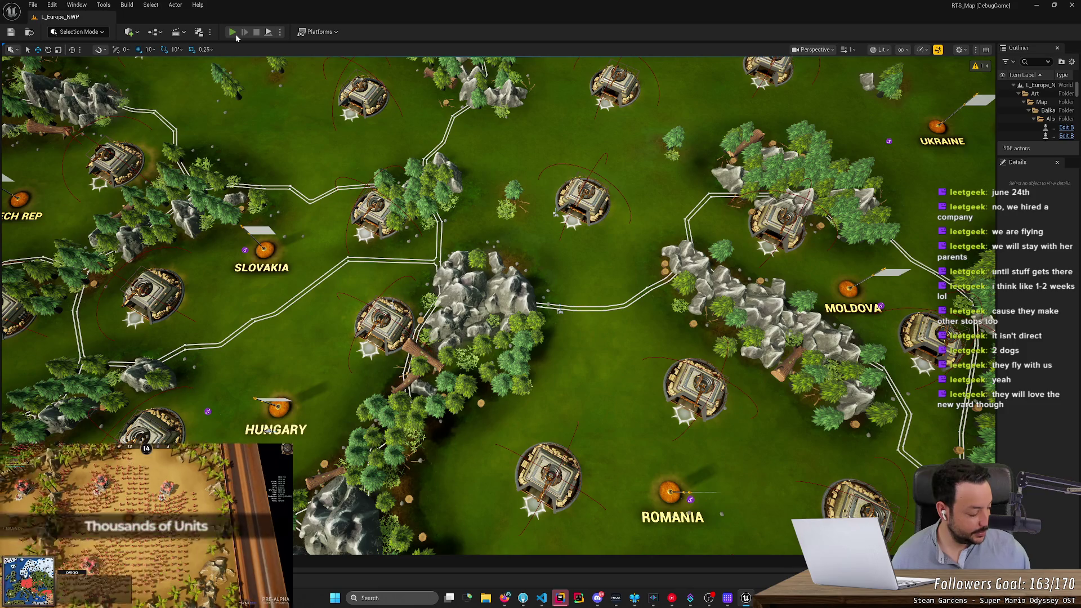
Step: Start a Play-in-Editor session of the L_Europe_NWP map
click(233, 32)
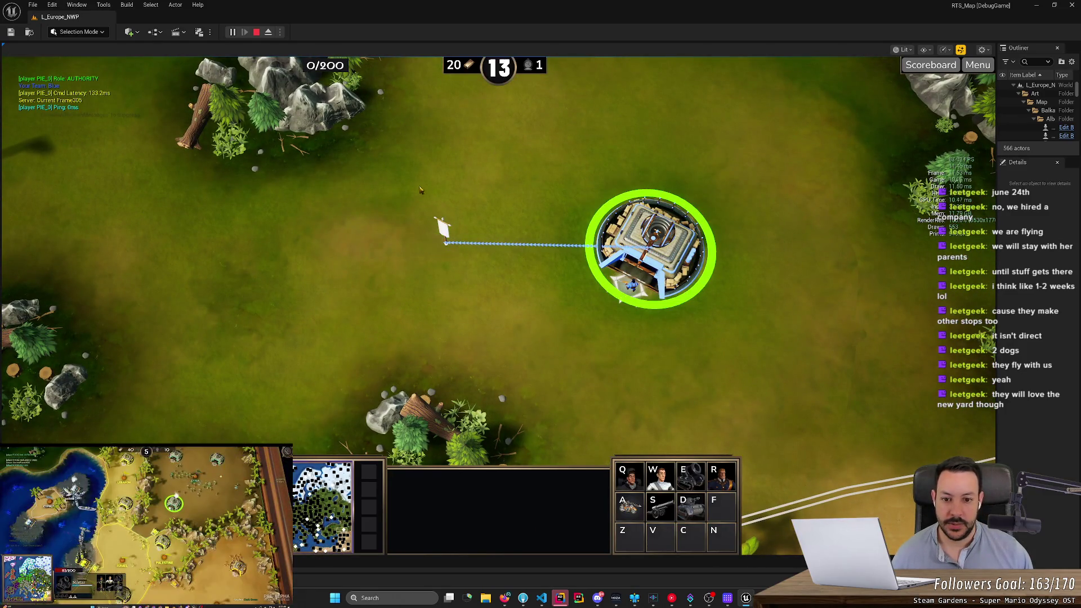
Step: Place the city's rally flag on the ground left of it, then select the city
right_click(442, 228)
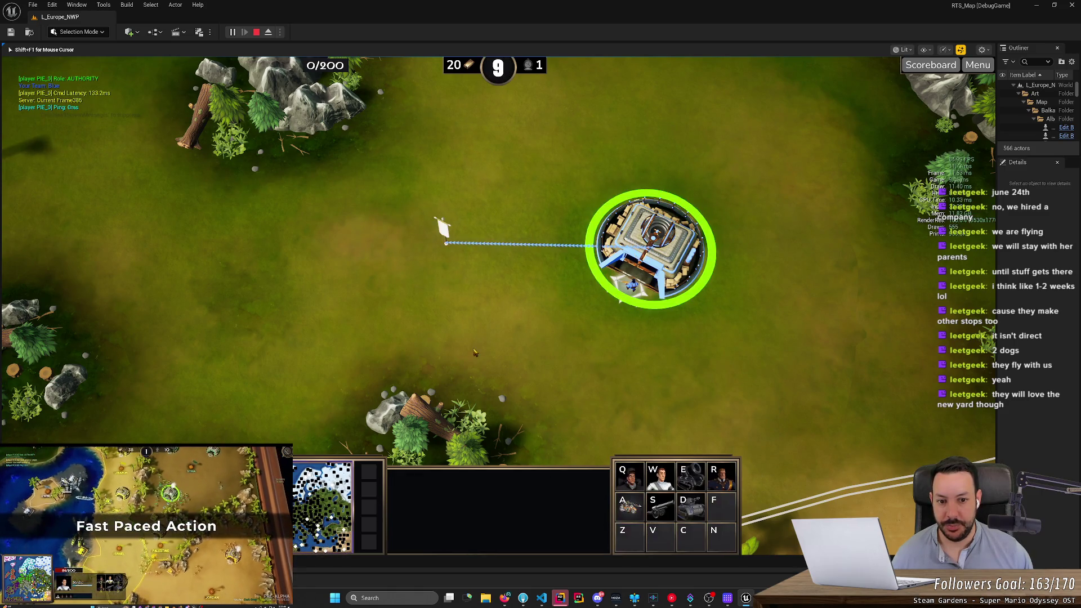
right_click(472, 338)
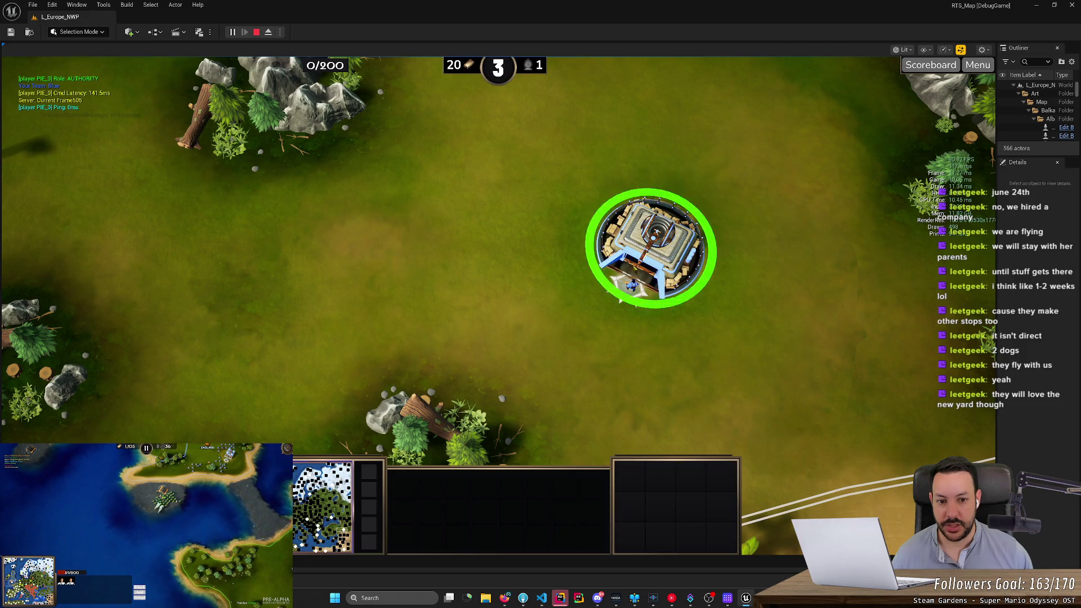
right_click(403, 240)
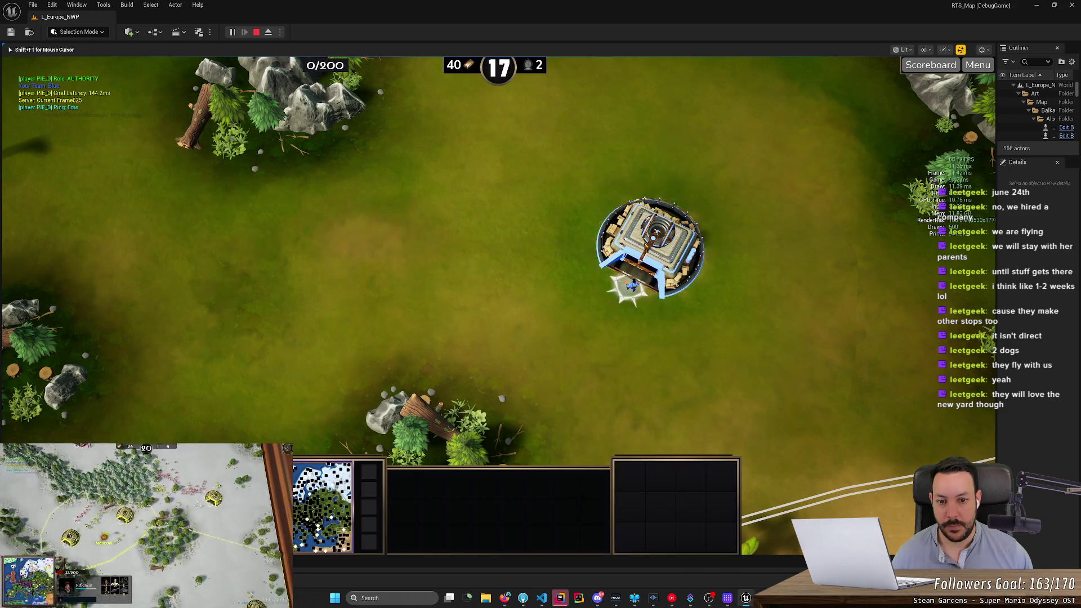
click(650, 247)
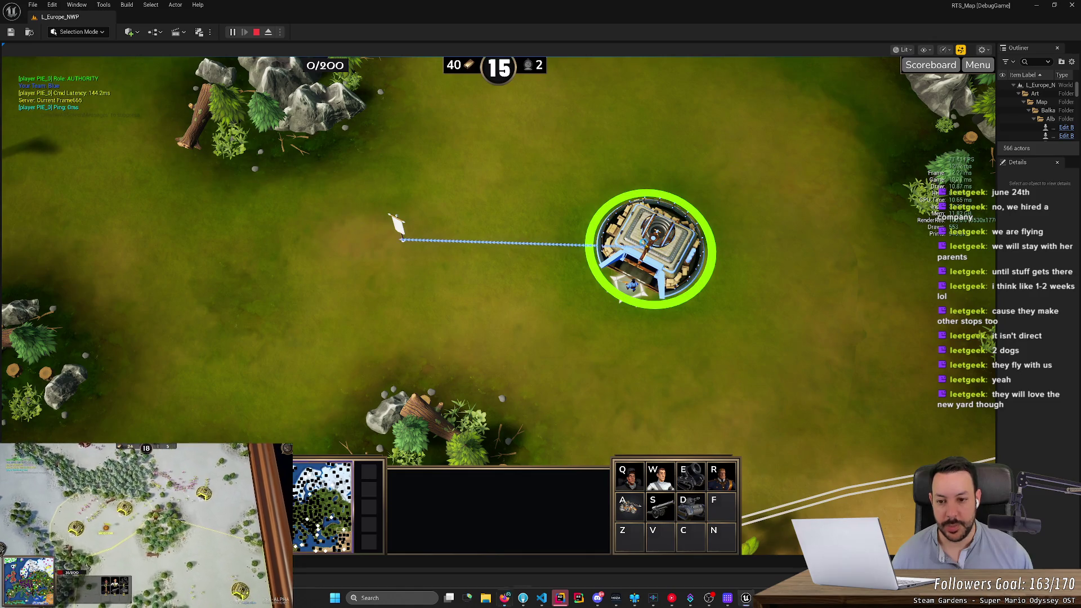
Step: After a quick look at Rider, deselect and reselect the city to confirm its rally line returns
key(alt+Tab)
key(alt+Tab)
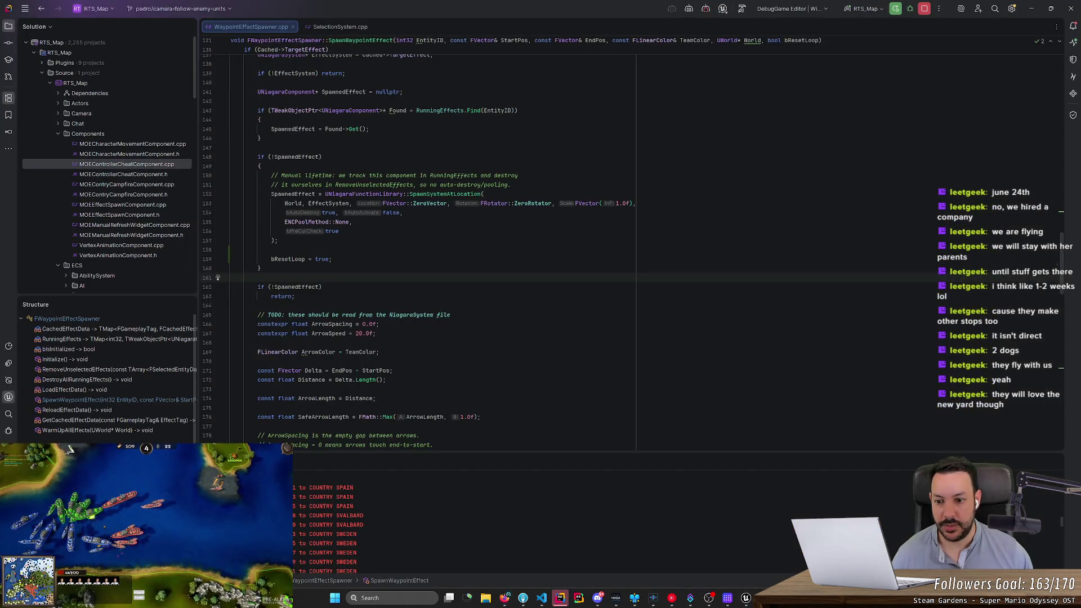
scroll(627, 251, down, 1)
key(alt+Tab)
key(alt+Tab)
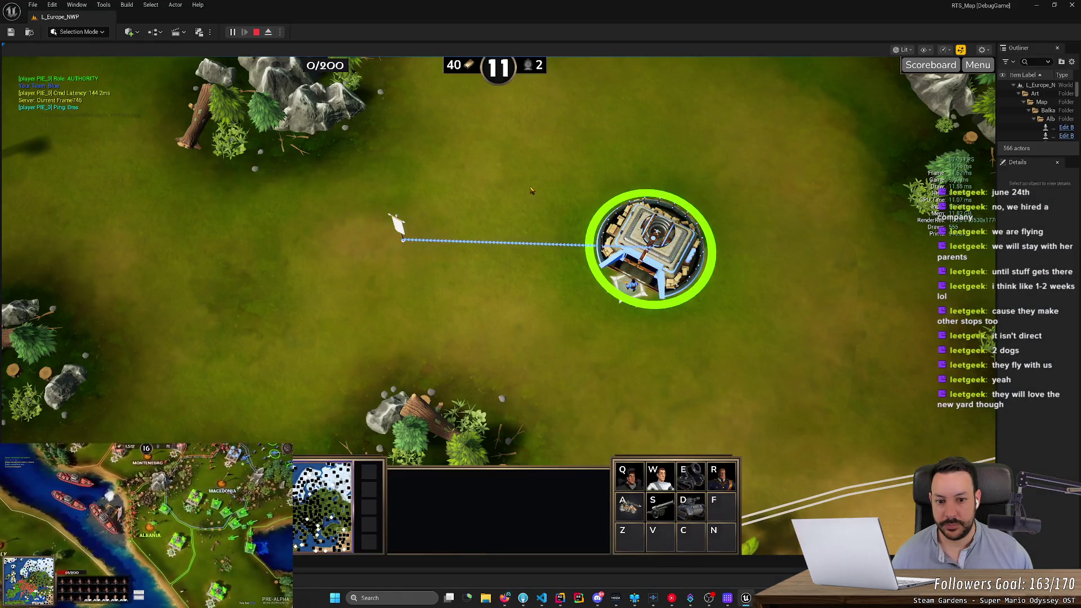
click(531, 190)
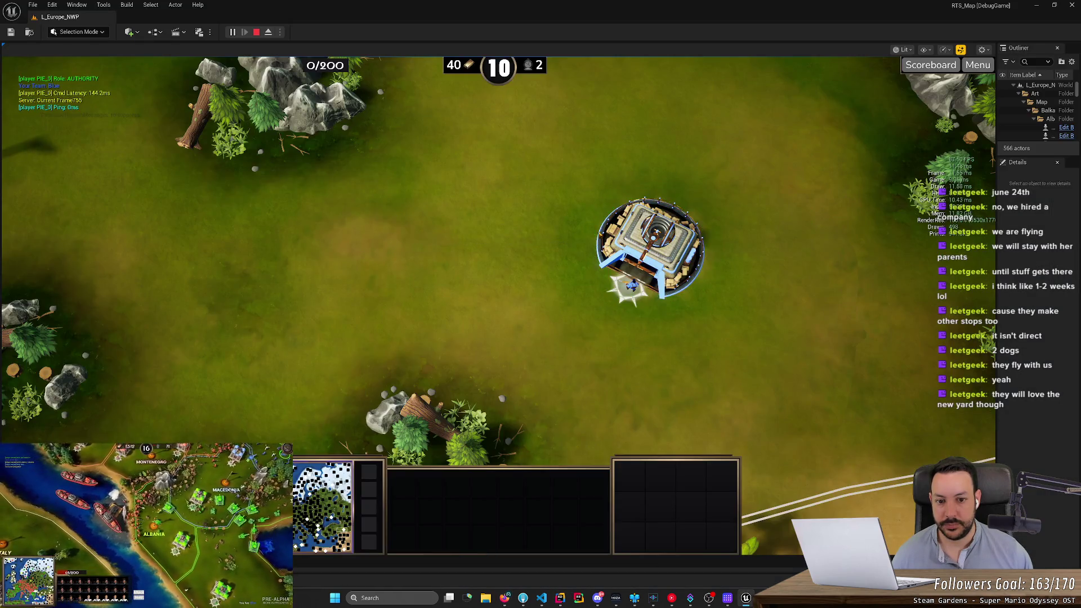
click(528, 216)
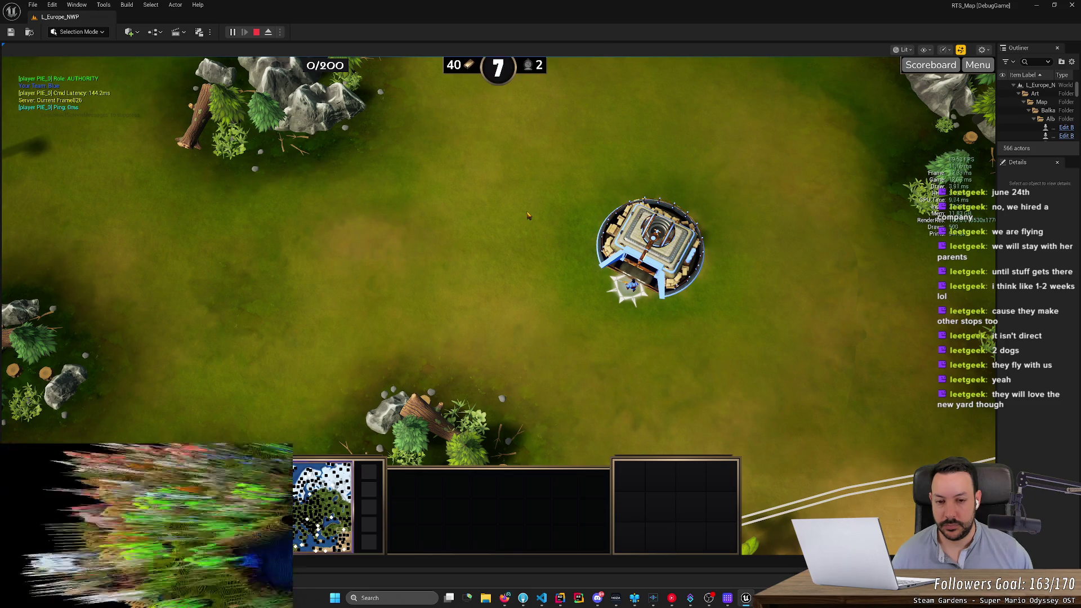
key(1)
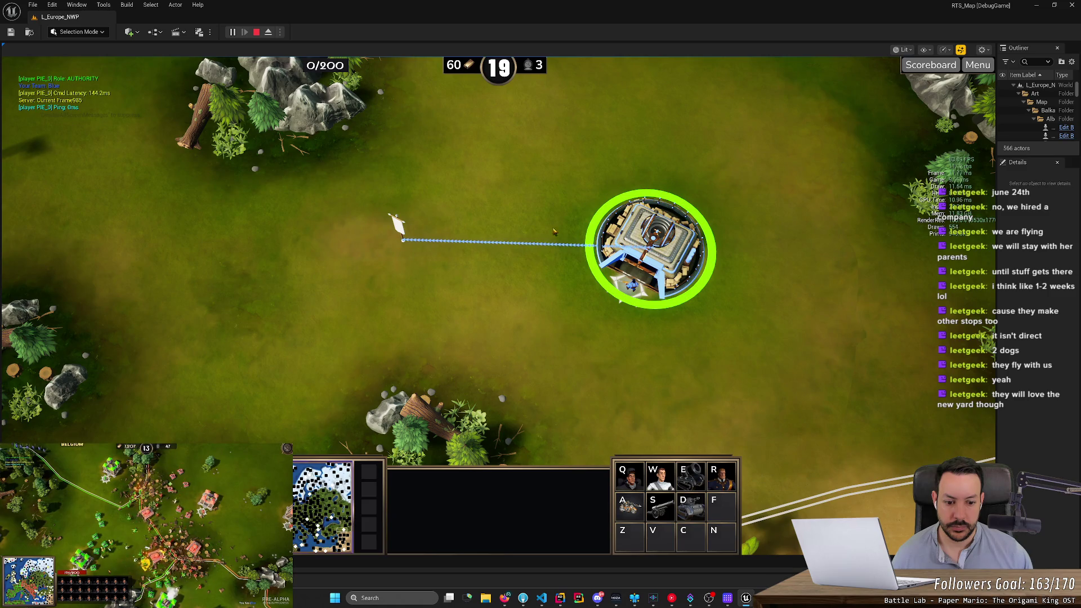
scroll(543, 327, down, 2)
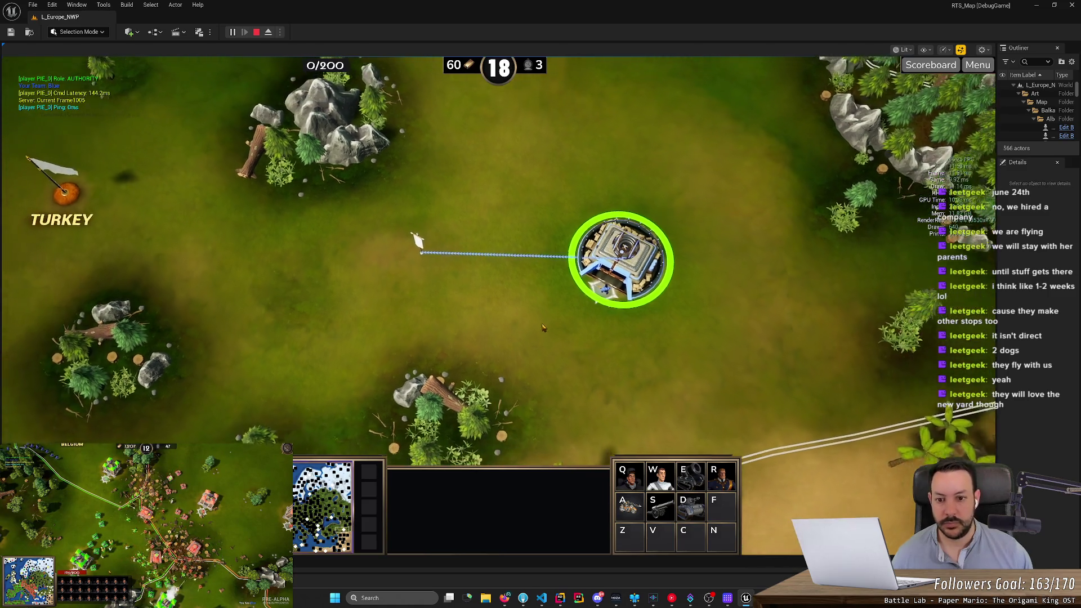
Step: Select two Balkan city buildings, set and move their shared rally point, then clear the selection
scroll(544, 327, down, 2)
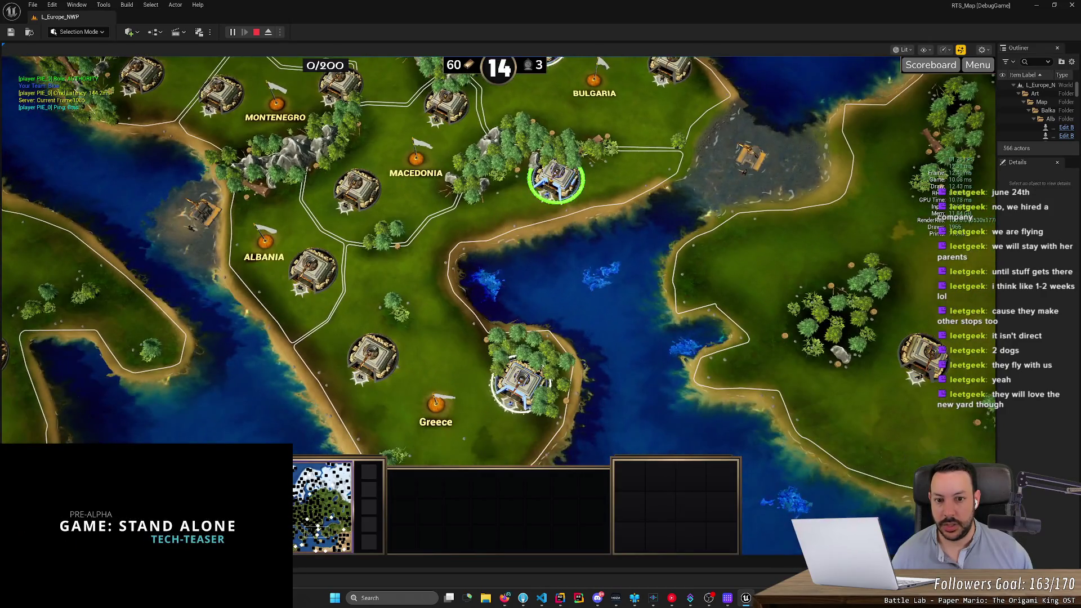
click(556, 180)
shift+click(521, 383)
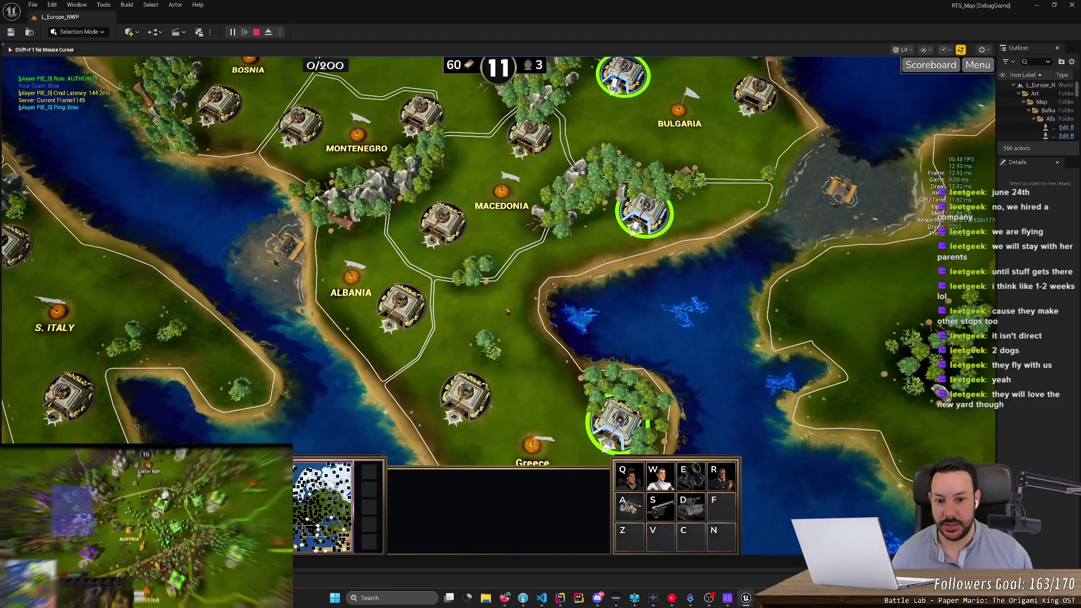
right_click(478, 307)
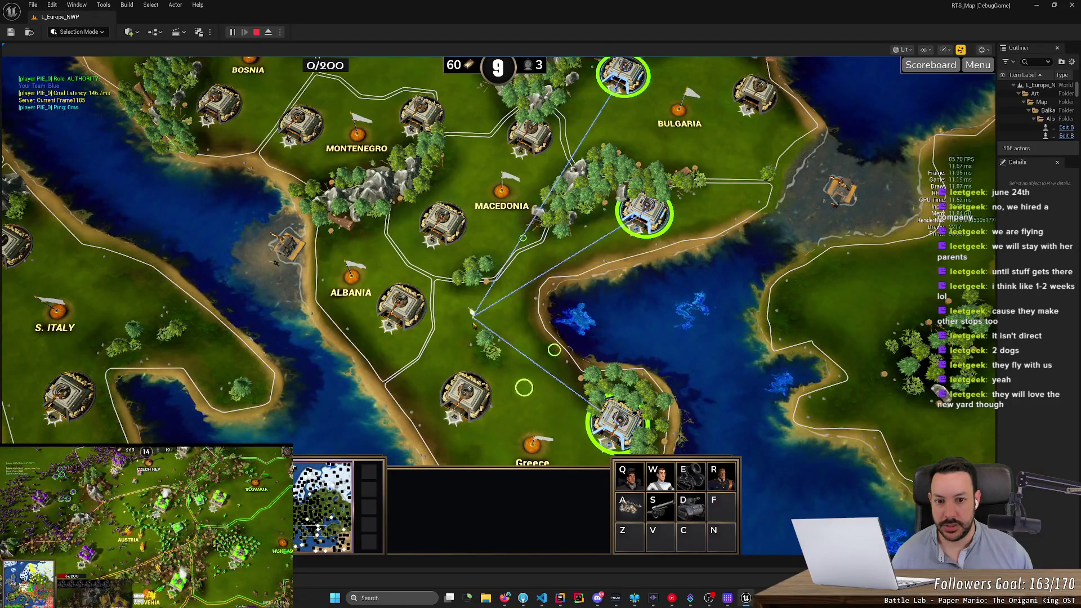
scroll(459, 321, up, 3)
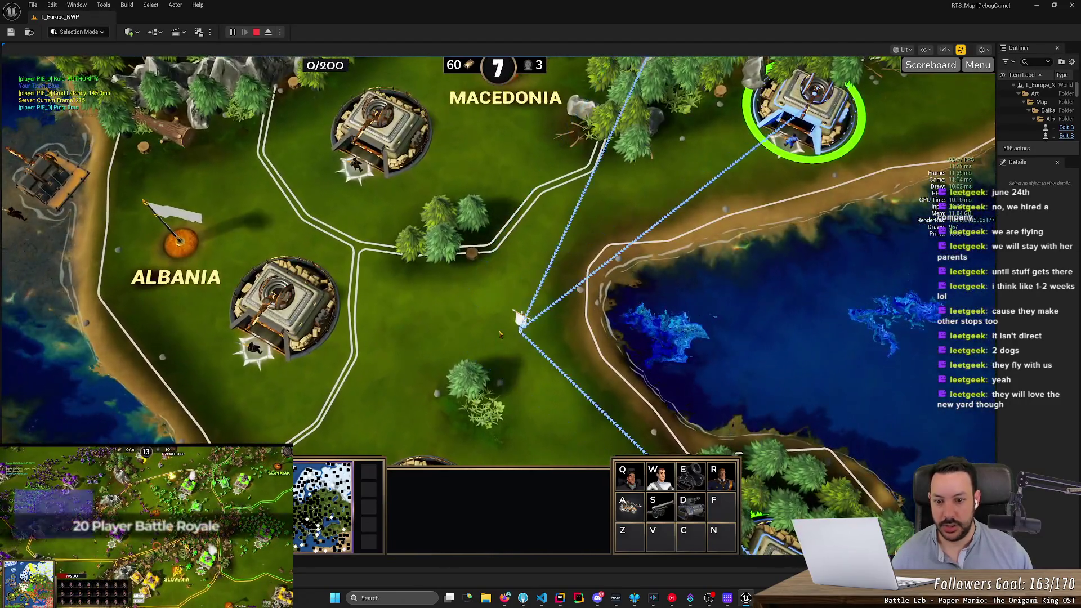
right_click(518, 328)
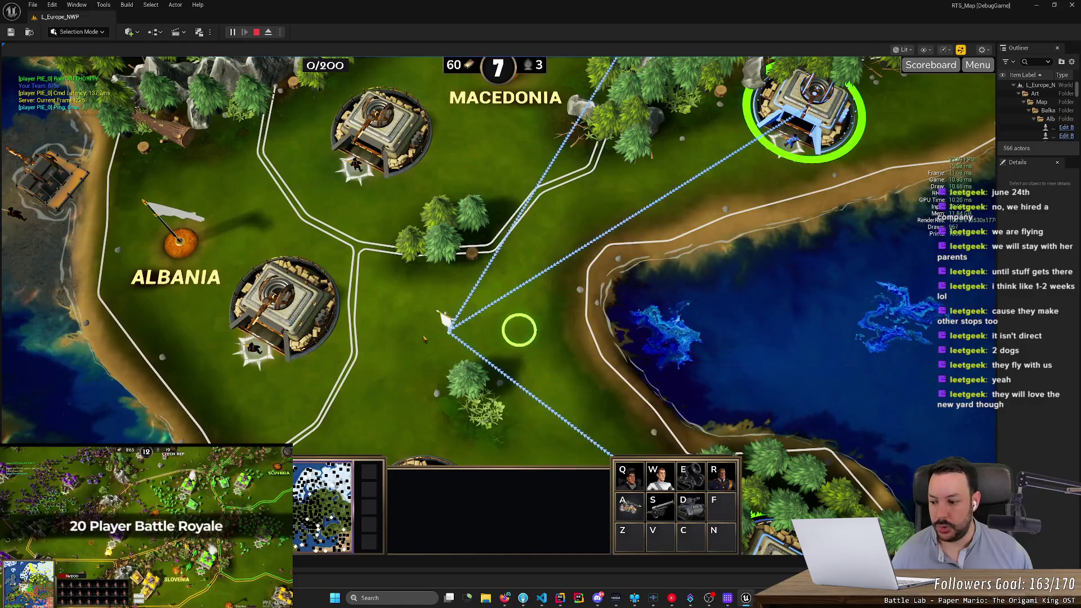
right_click(442, 314)
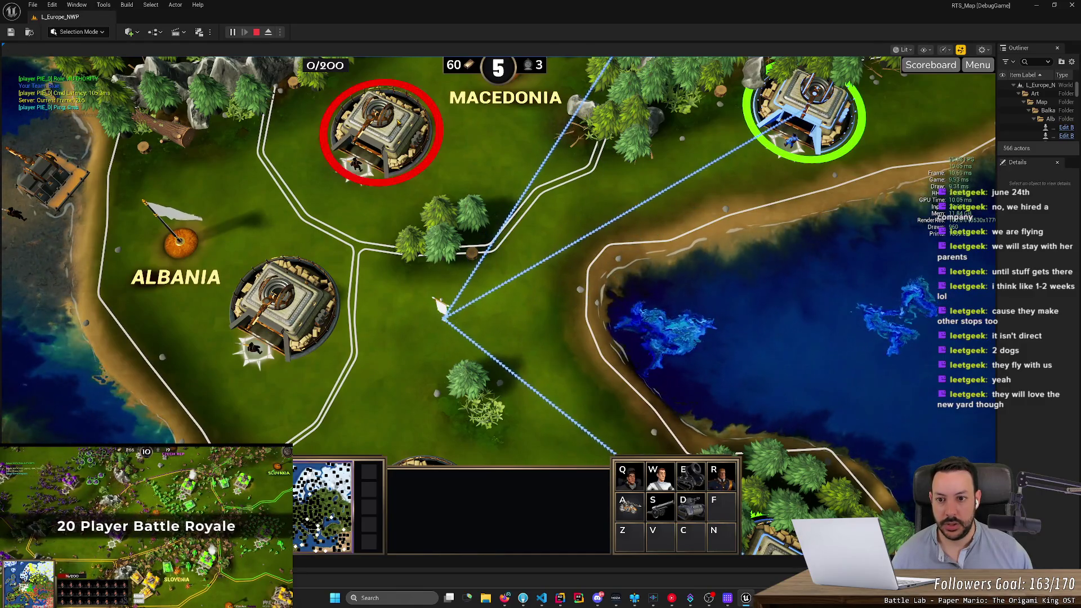
click(383, 132)
Step: Select the top-right, lower and top fortresses together, then reselect the bottom and top fortresses
click(805, 116)
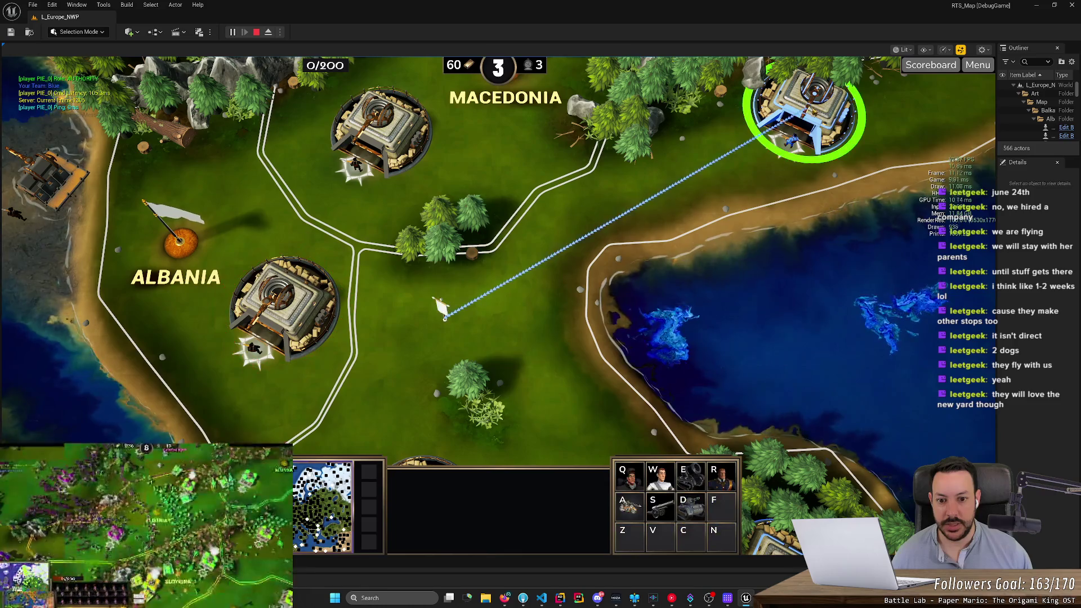
scroll(670, 350, down, 3)
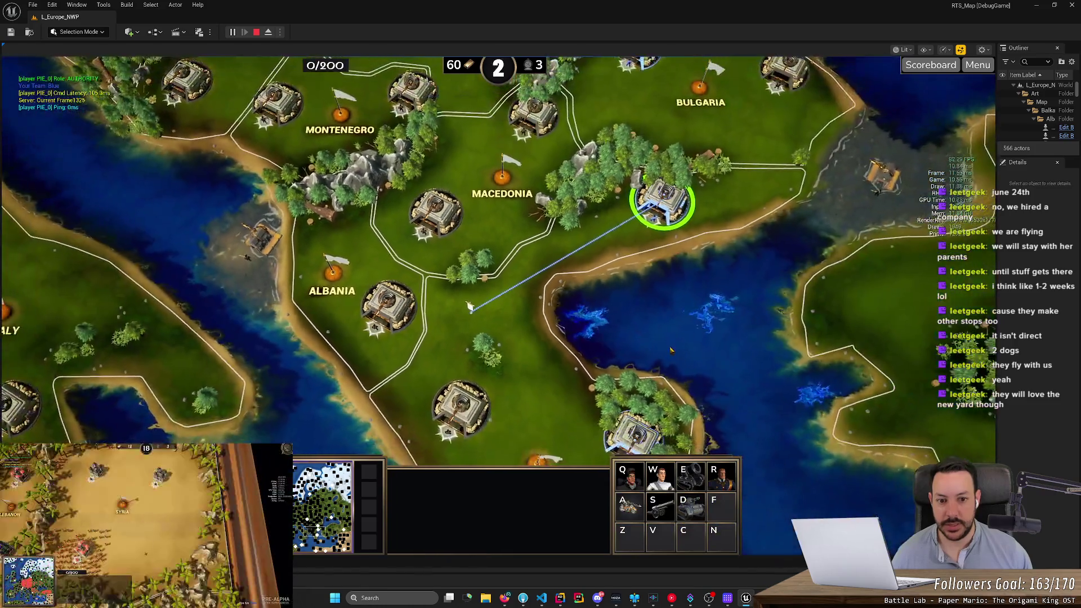
shift+click(632, 433)
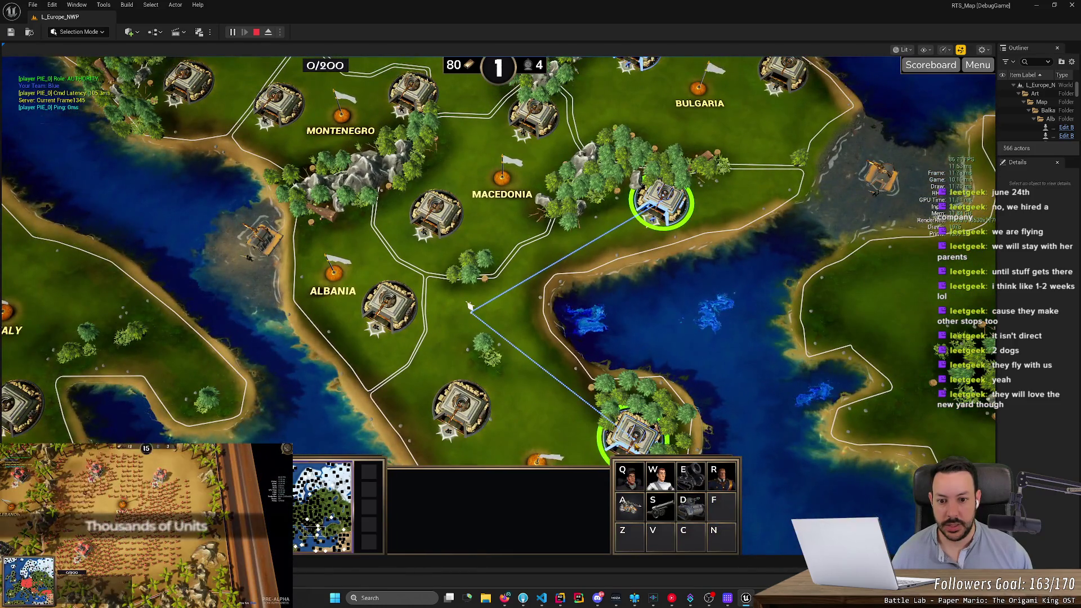
shift+click(642, 62)
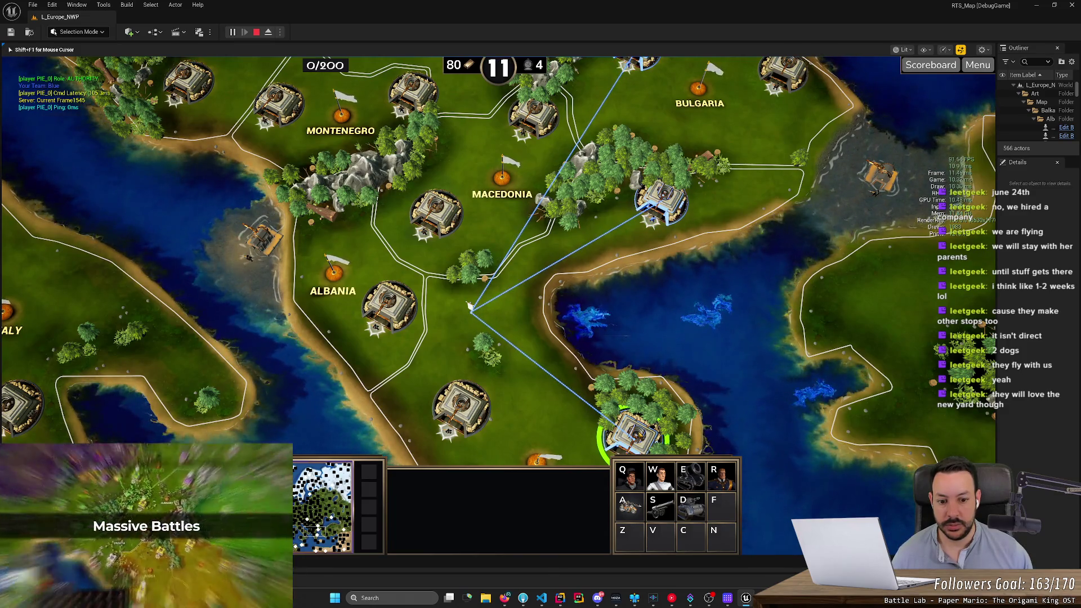
click(472, 310)
key(1)
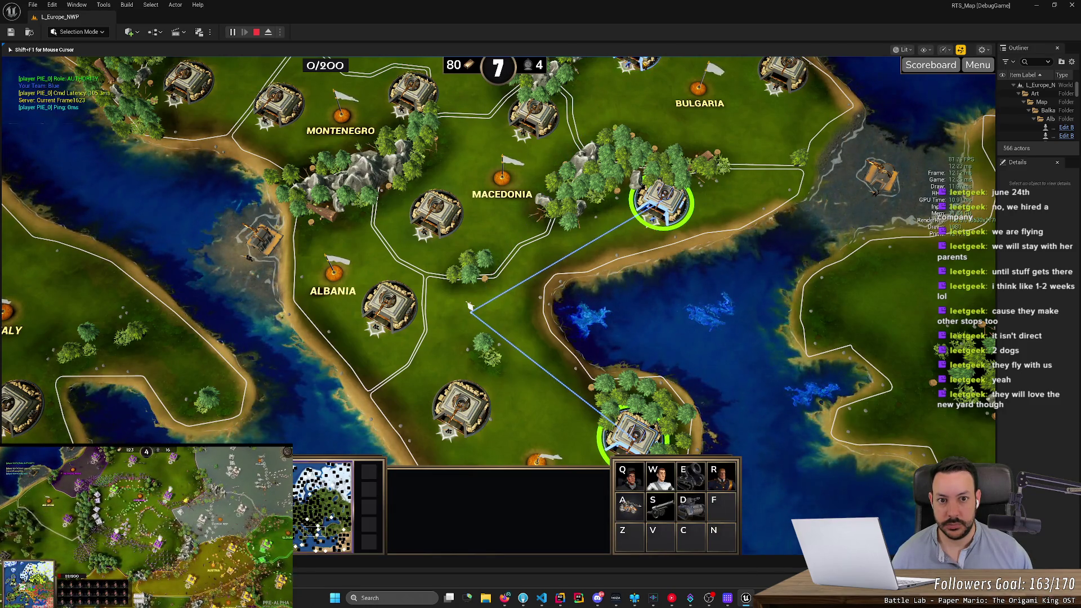
shift+click(636, 62)
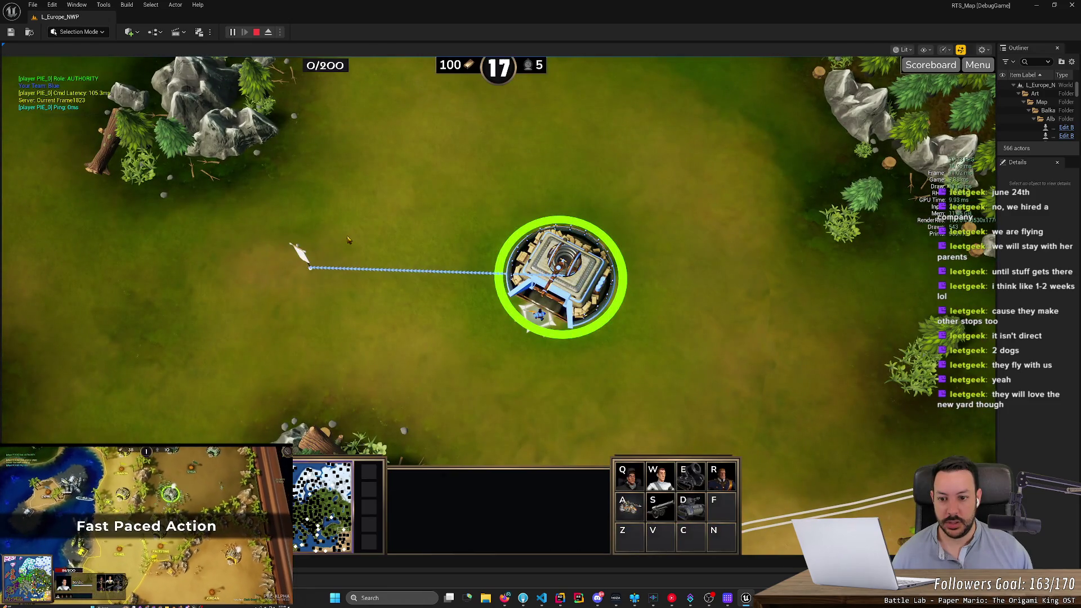
Step: Alternately deselect and reselect the centre fortress with hotkey 1 to check its rally line
click(741, 308)
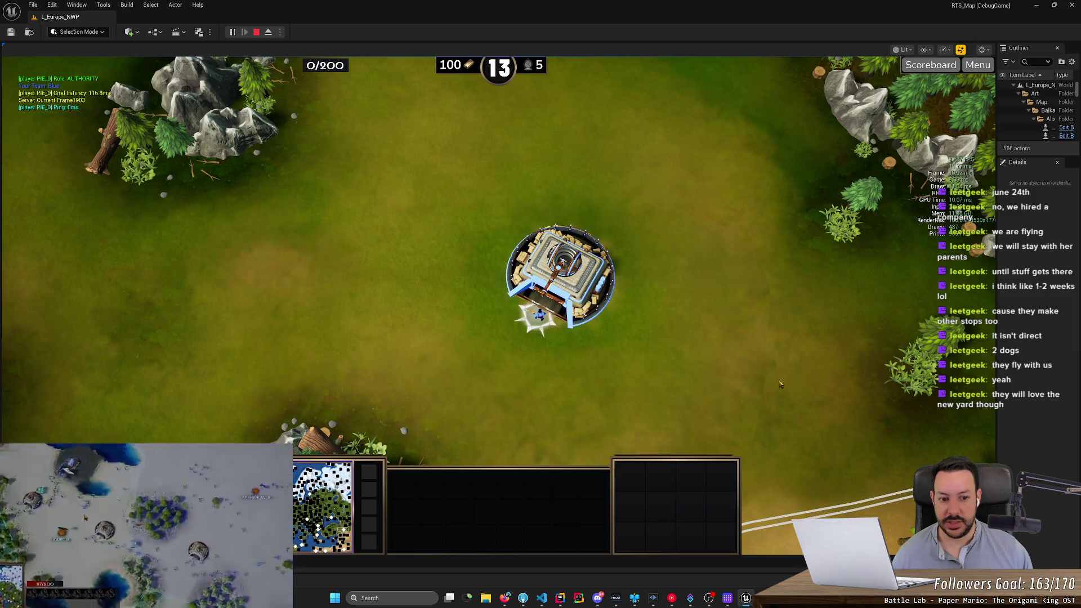
click(528, 330)
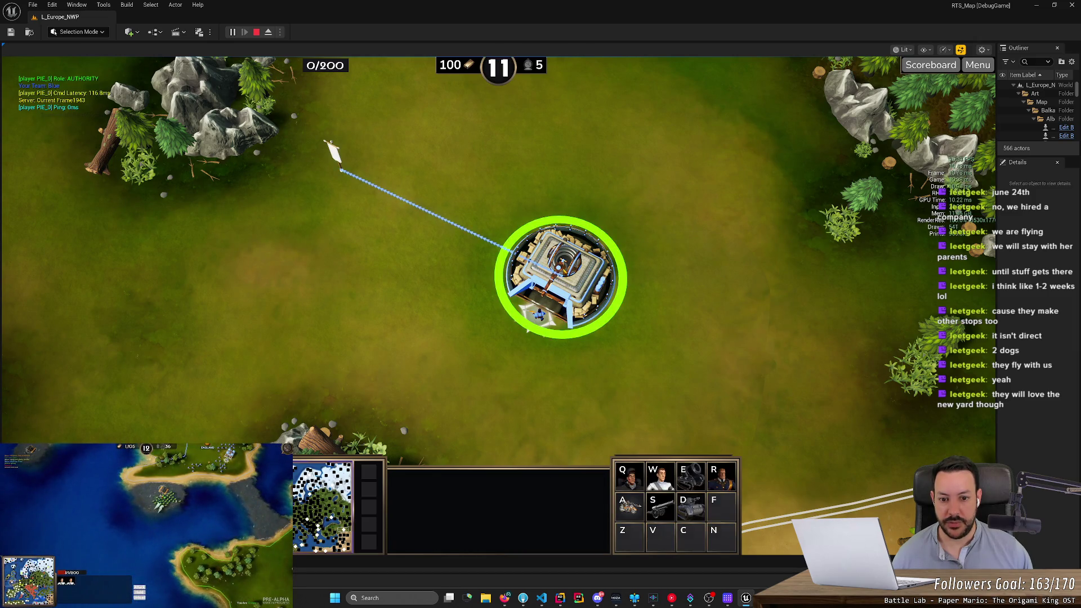
click(550, 333)
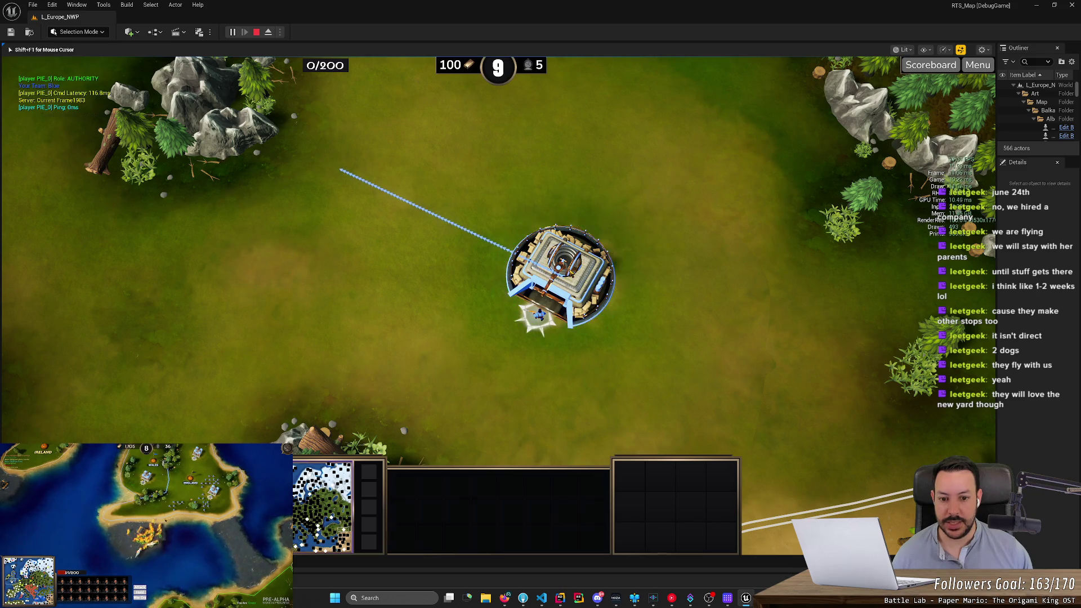
key(1)
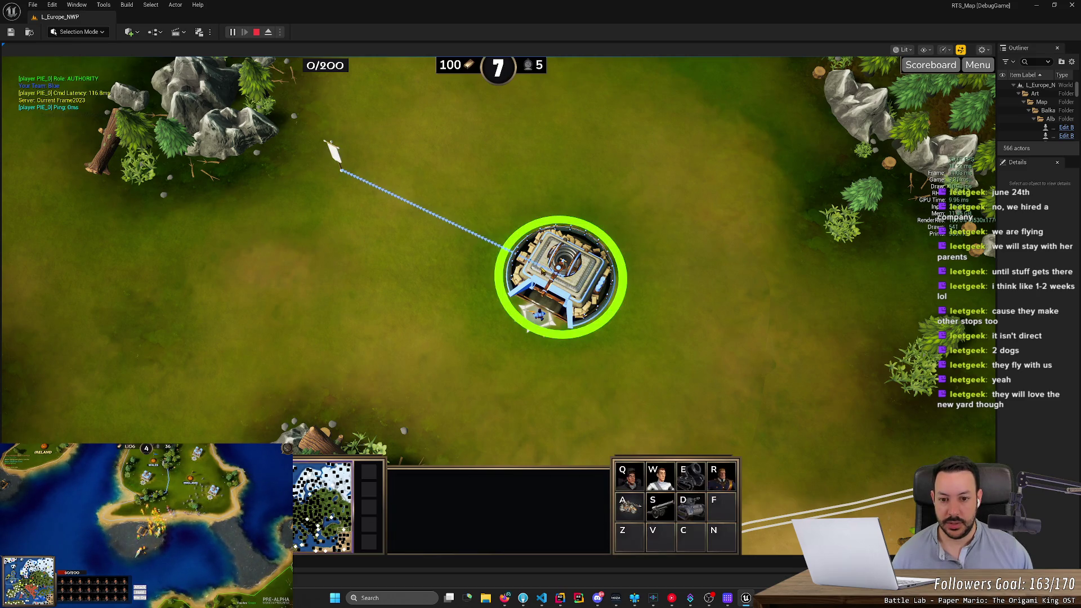
click(326, 184)
key(1)
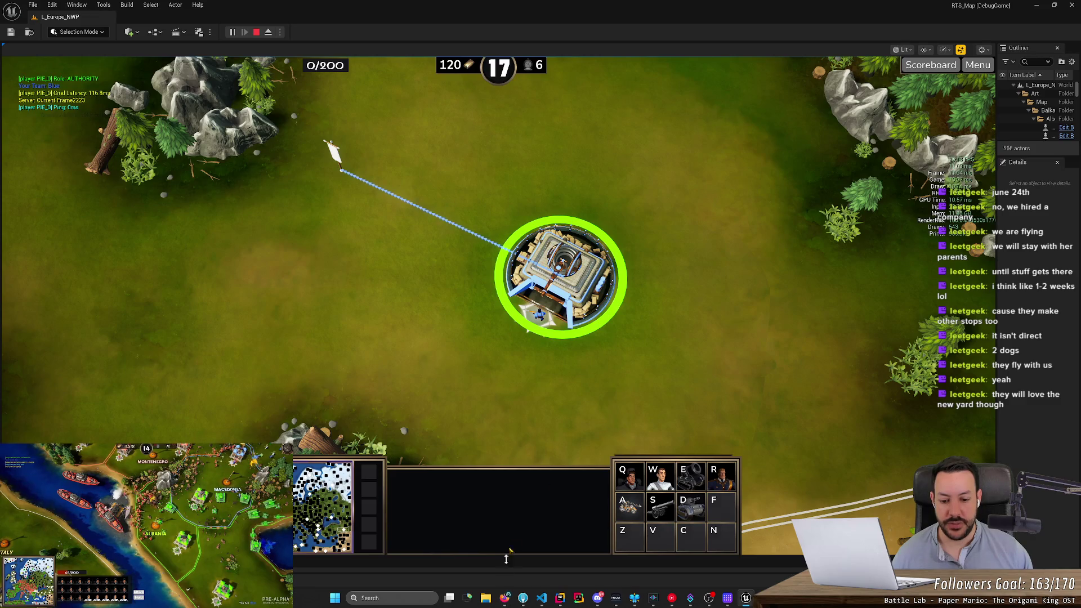
Step: Return to WaypointEffectSpawner.cpp in Rider
mouse_move(520, 603)
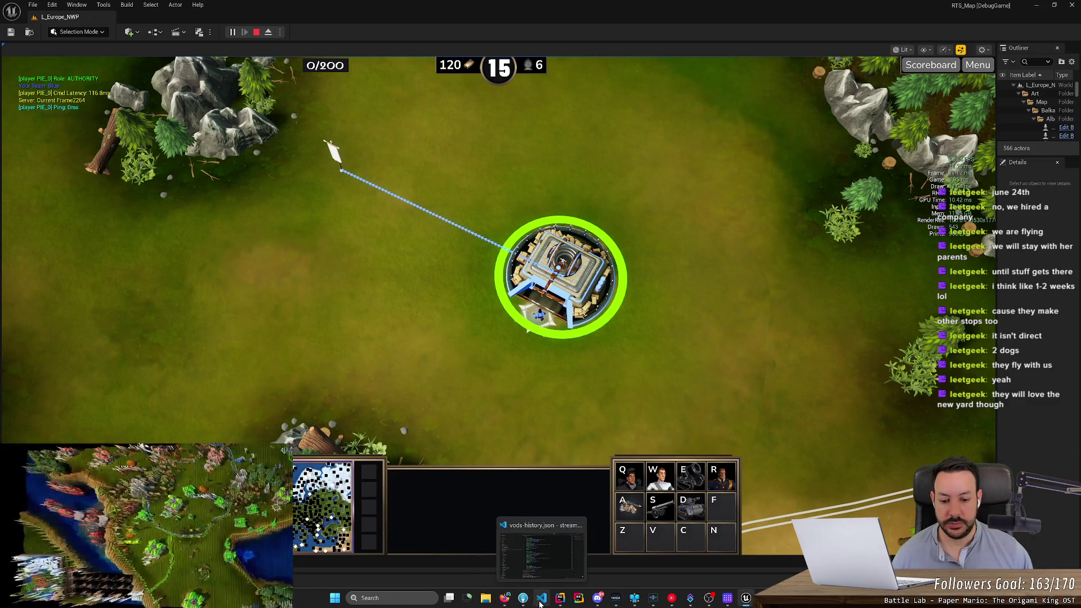
mouse_move(598, 604)
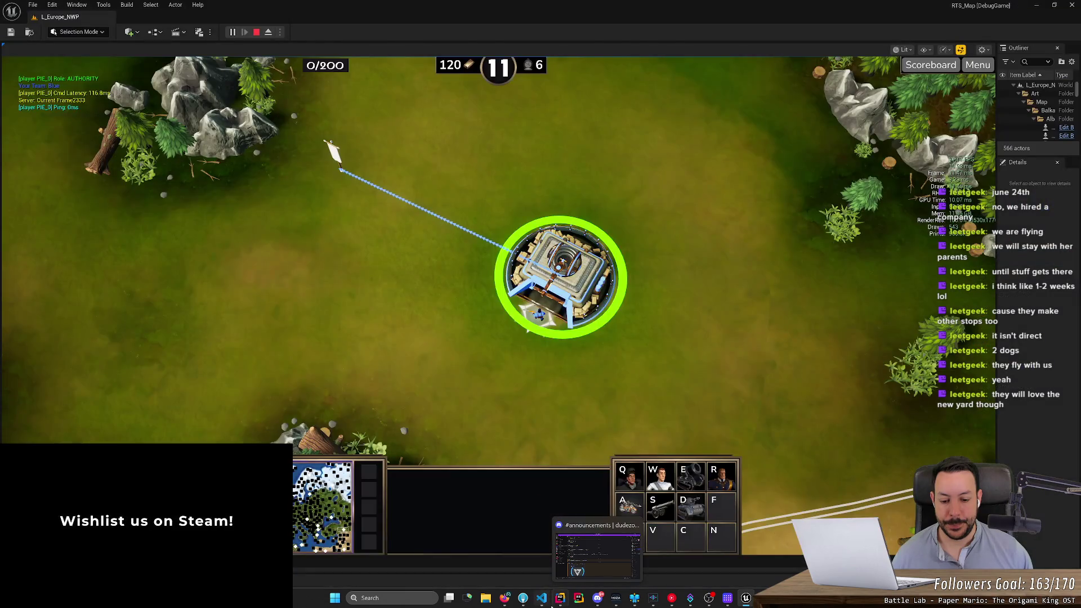
click(561, 597)
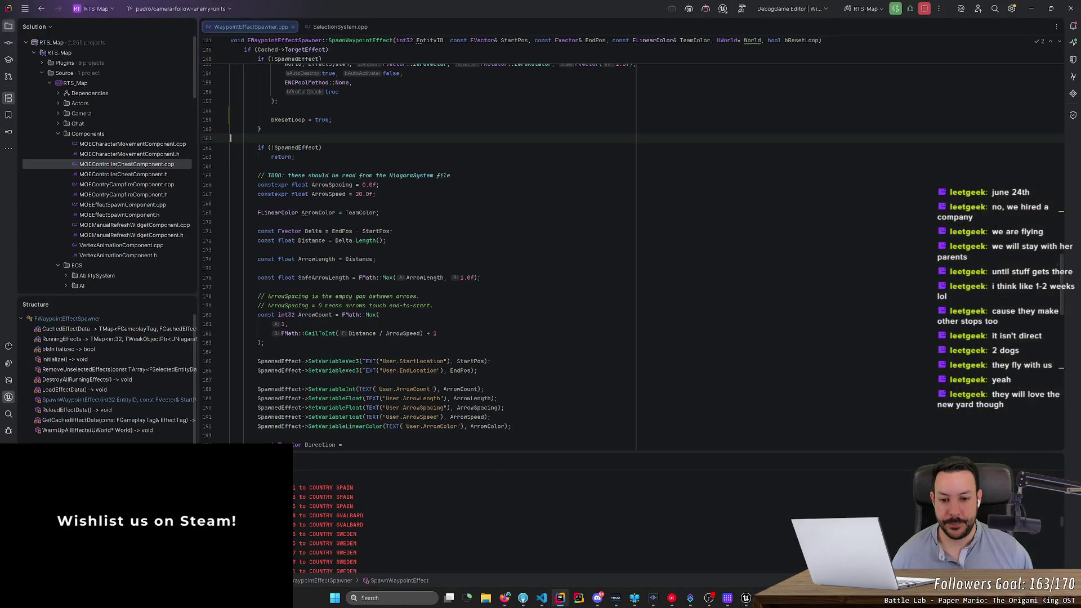
Step: Attach Rider's debugger to the running Unreal Editor
scroll(427, 253, up, 10)
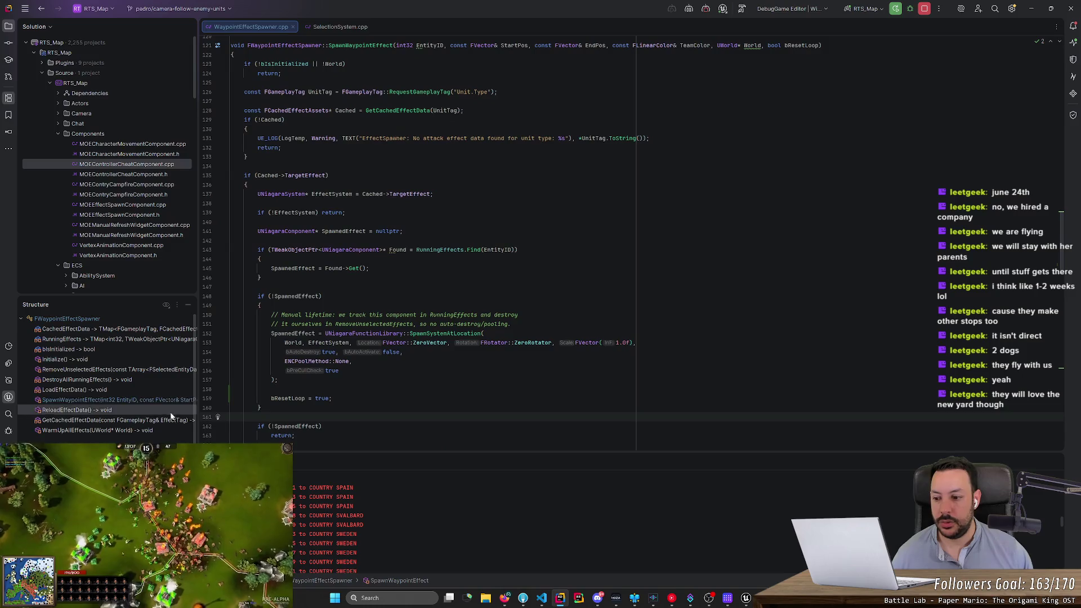
click(723, 9)
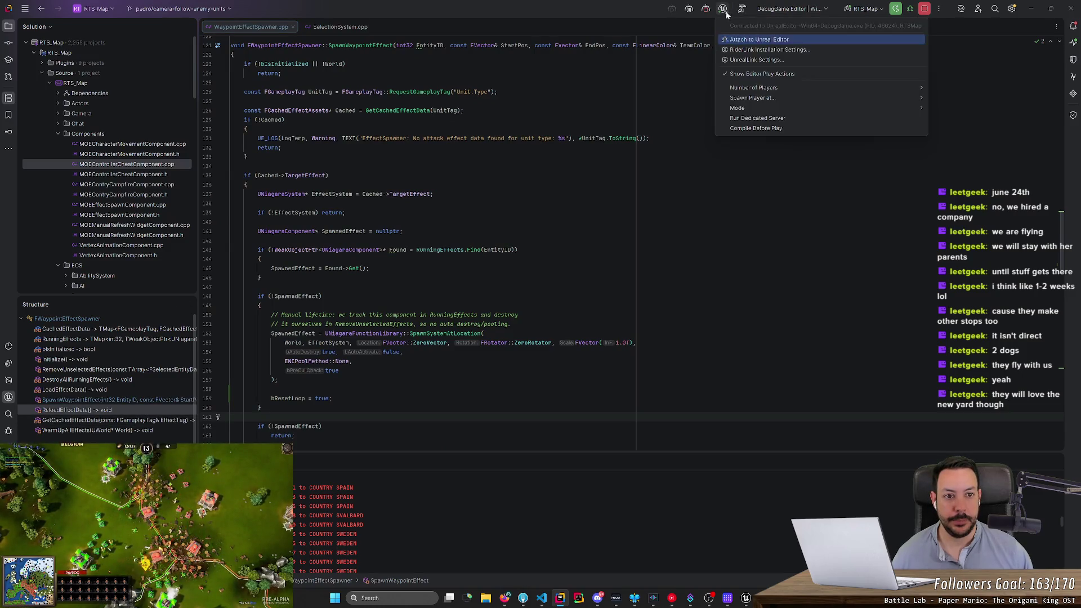
click(744, 42)
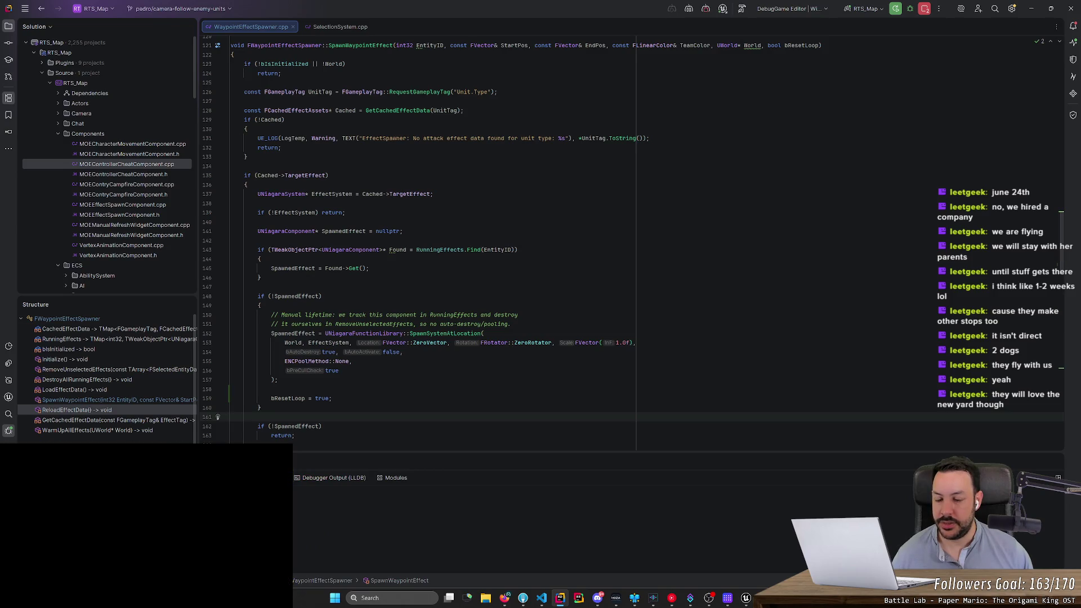
Step: Break at the start of SpawnWaypointEffect on line 123 and resume past it twice
scroll(427, 243, up, 3)
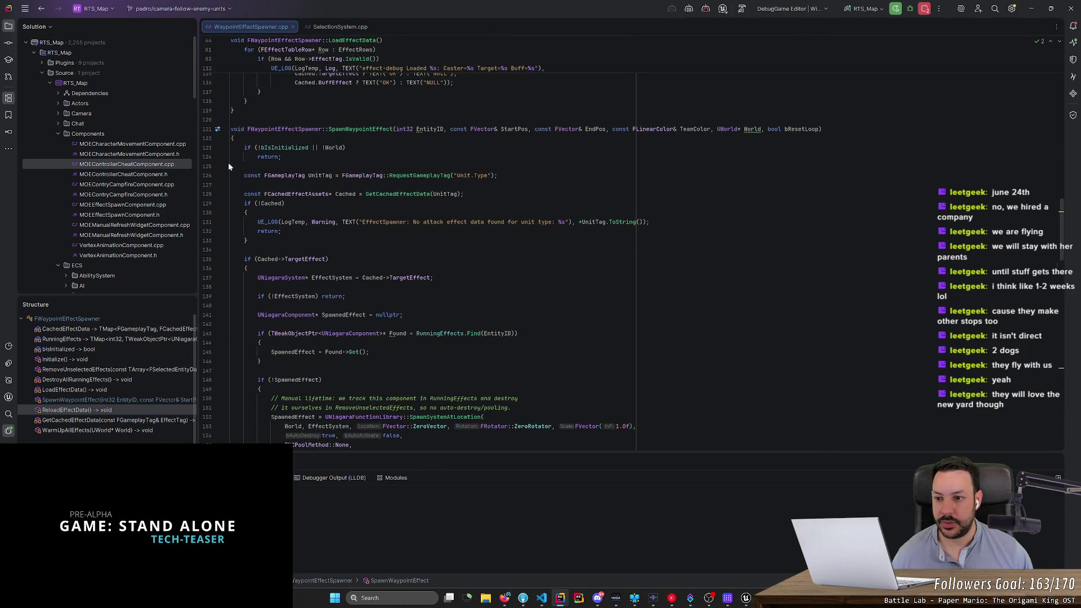
click(209, 148)
scroll(563, 242, up, 20)
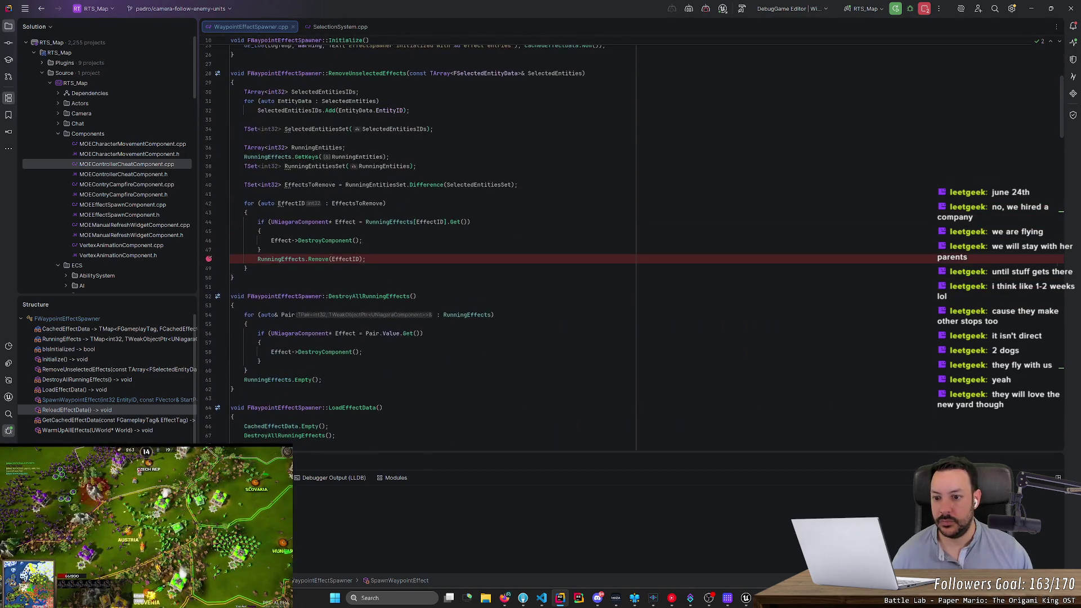
key(F5)
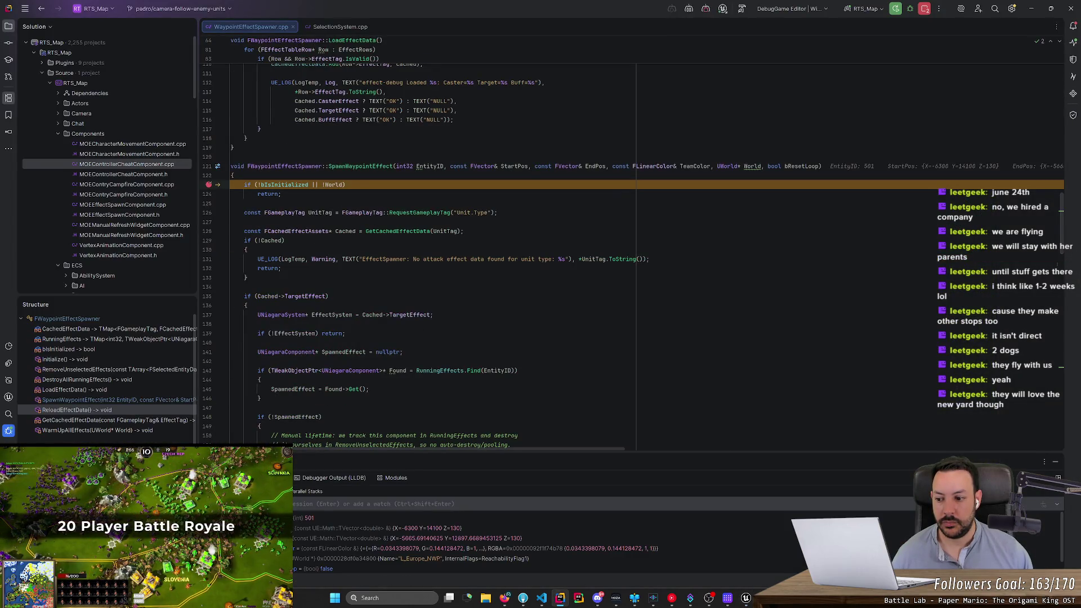
key(F5)
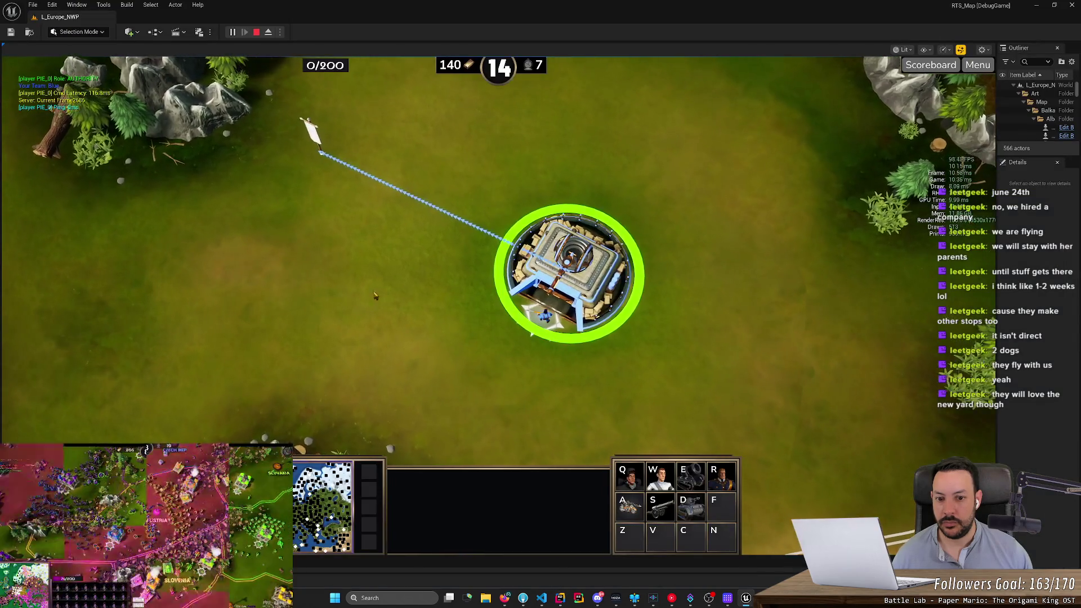
key(alt+Tab)
scroll(563, 253, up, 7)
scroll(563, 254, down, 10)
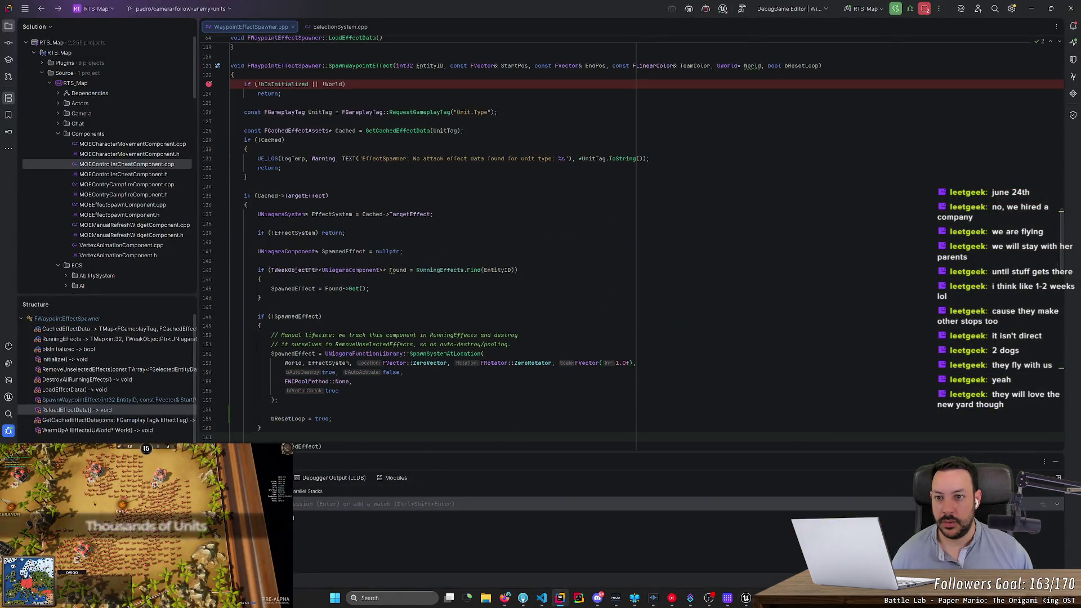
scroll(563, 253, up, 10)
Step: Find usages of SpawnWaypointEffect and open its call site in SelectionSystem.cpp
right_click(345, 362)
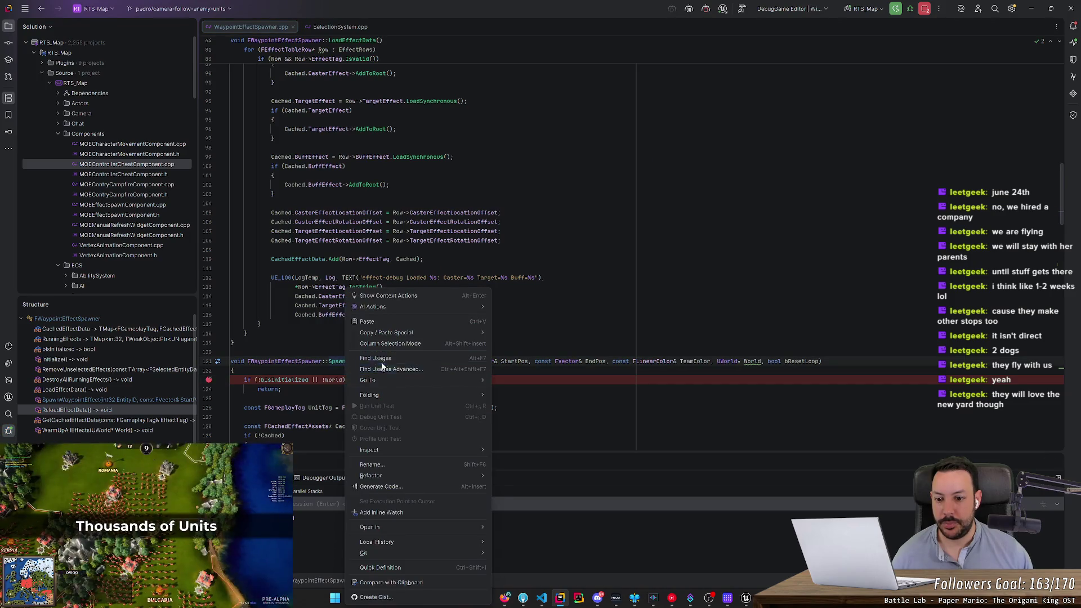
key(Escape)
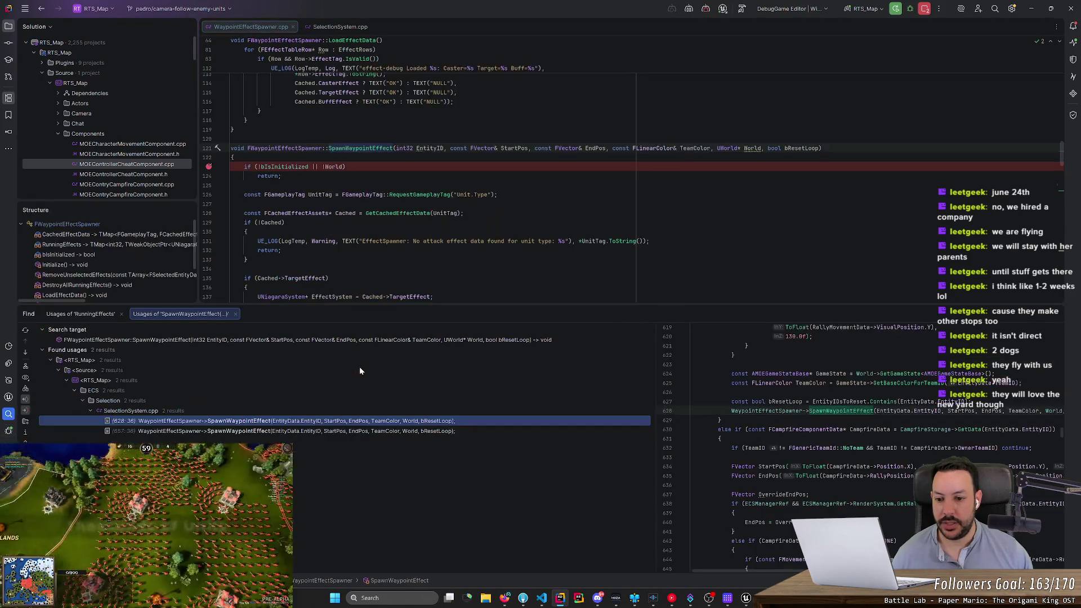
double_click(220, 423)
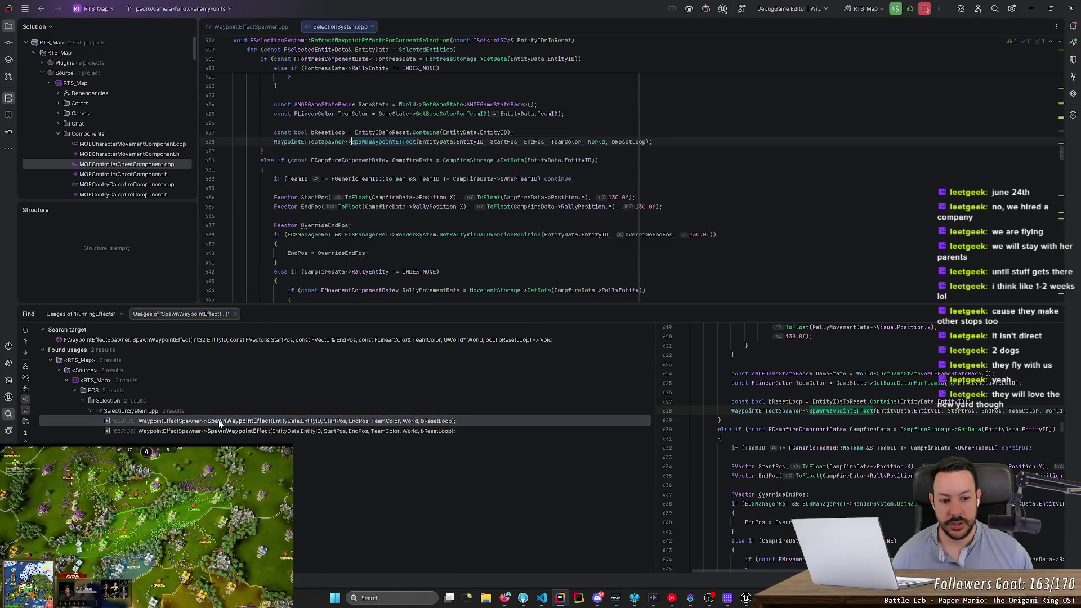
Step: Break at line 575 in RefreshWaypointEffectsForCurrentSelection, resume, and step out to its caller
scroll(631, 184, up, 15)
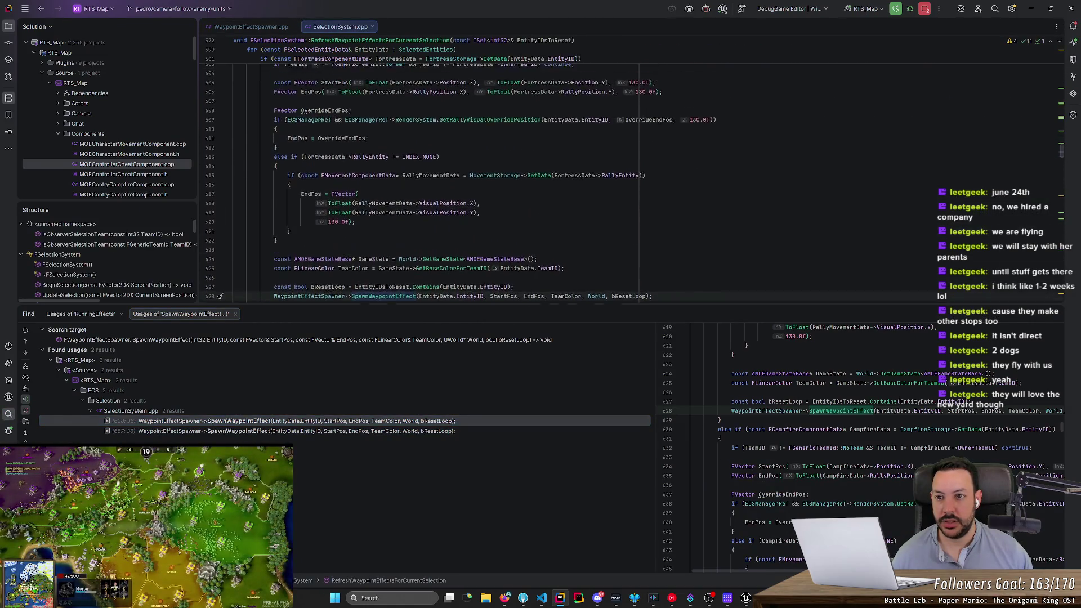
scroll(472, 178, up, 4)
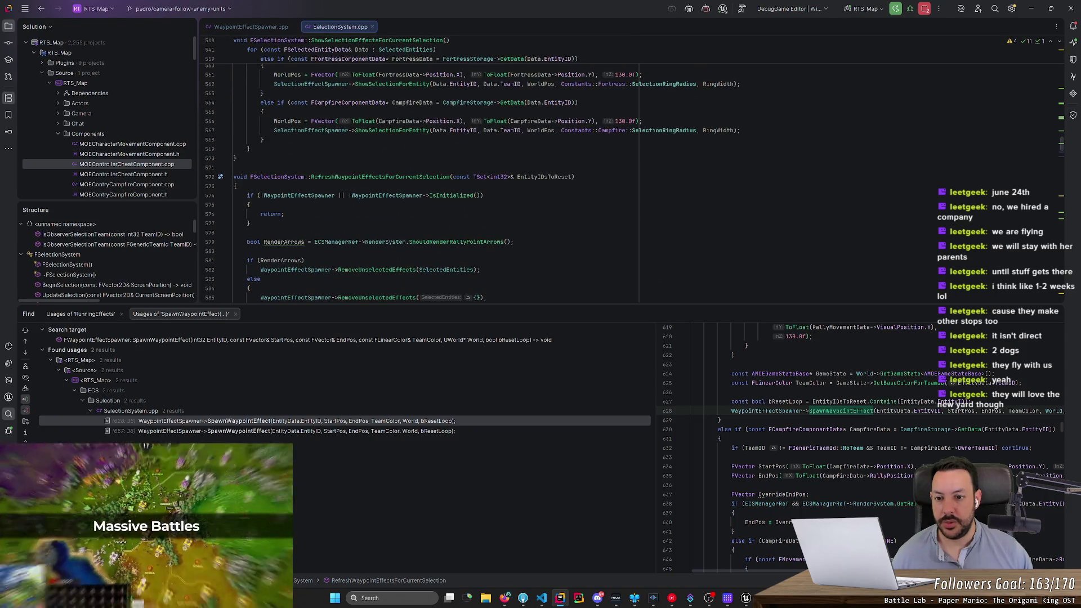
click(211, 197)
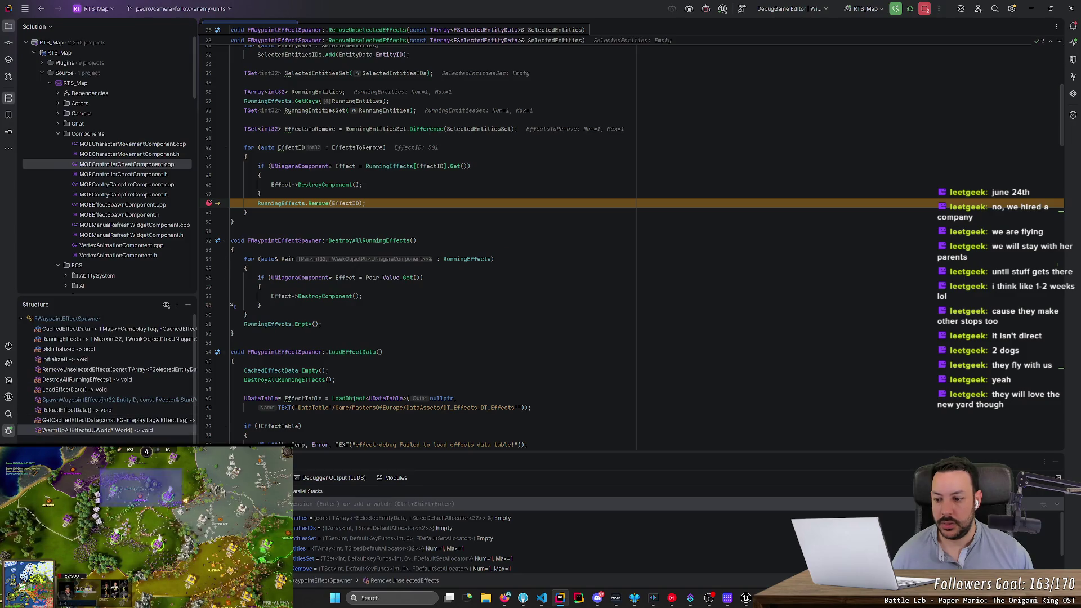
key(F5)
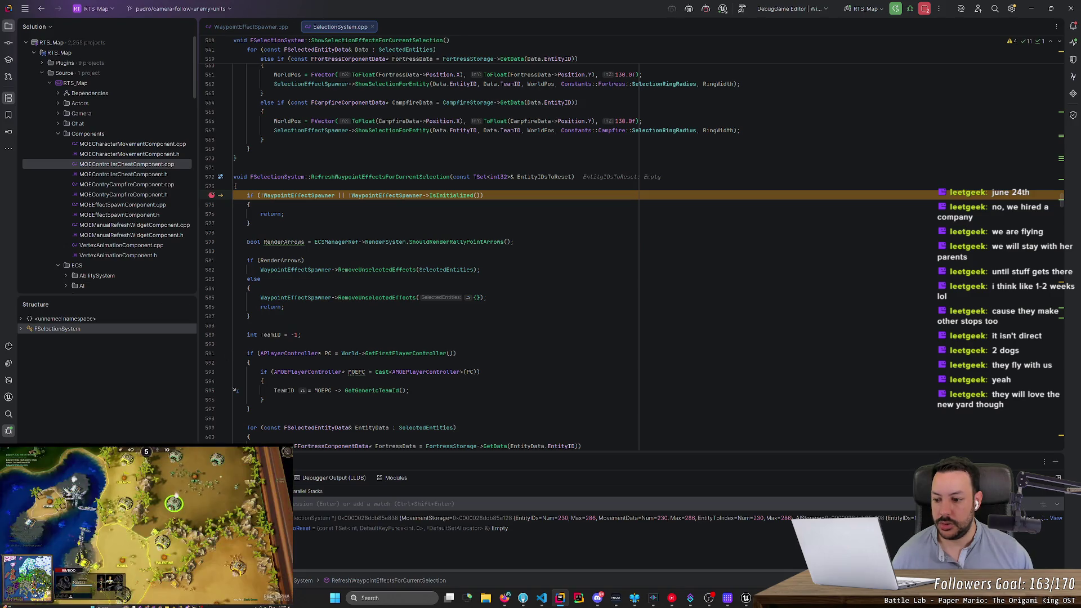
key(shift+F11)
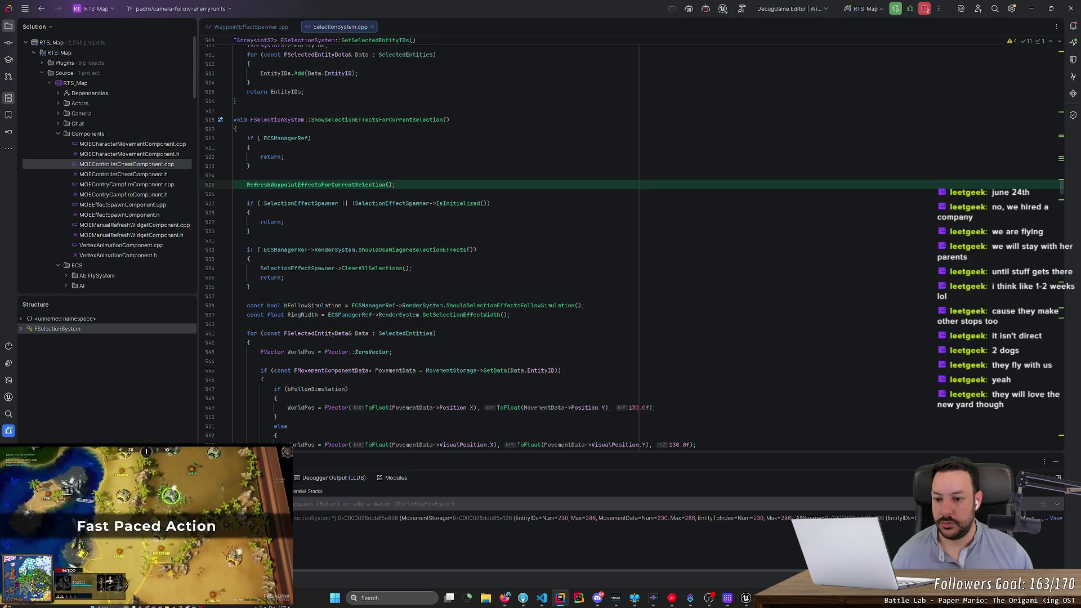
Step: Add a breakpoint on line 520, the ECSManagerRef check in ShowSelectionEffectsForCurrentSelection
scroll(632, 245, down, 3)
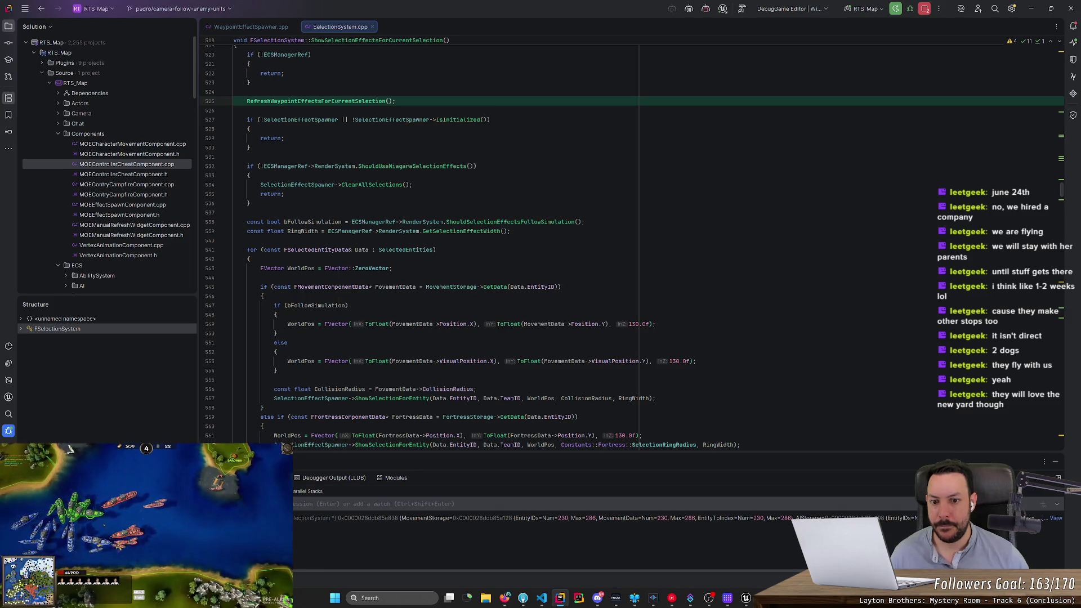
mouse_move(495, 223)
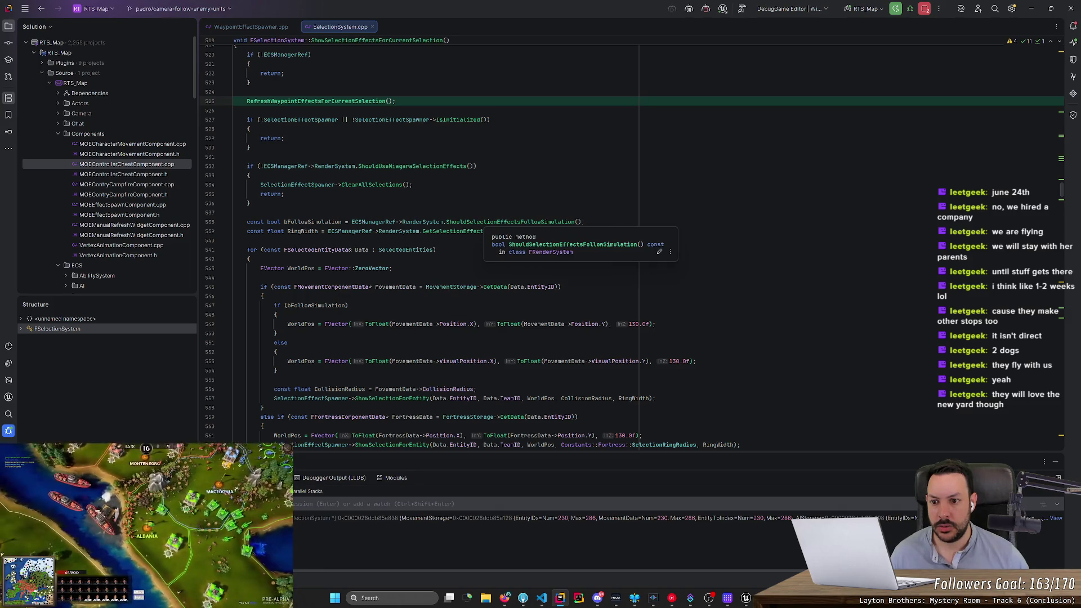
scroll(632, 247, down, 1)
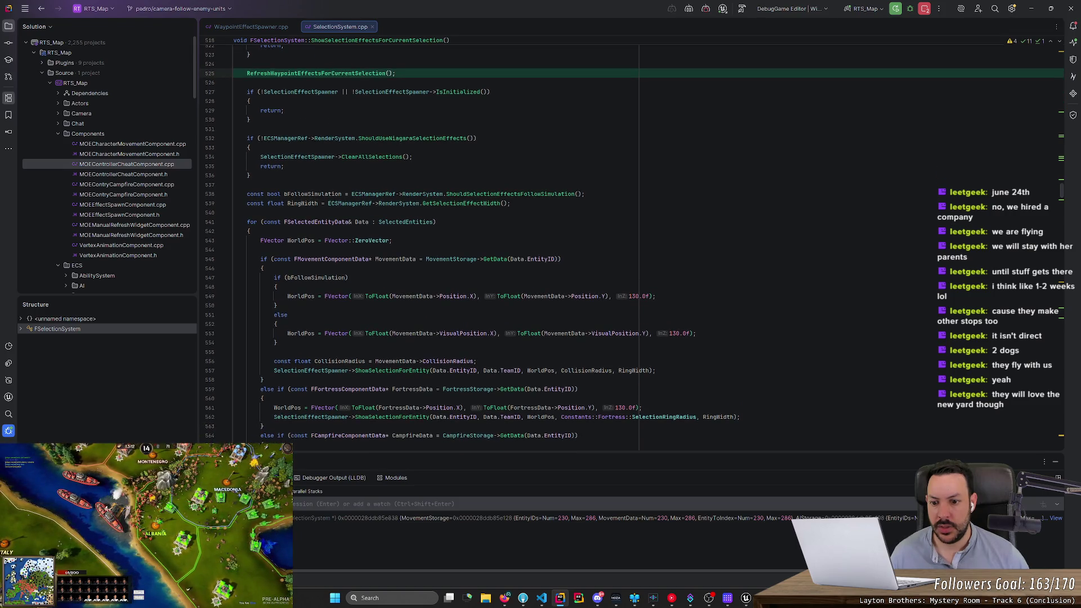
scroll(631, 247, down, 3)
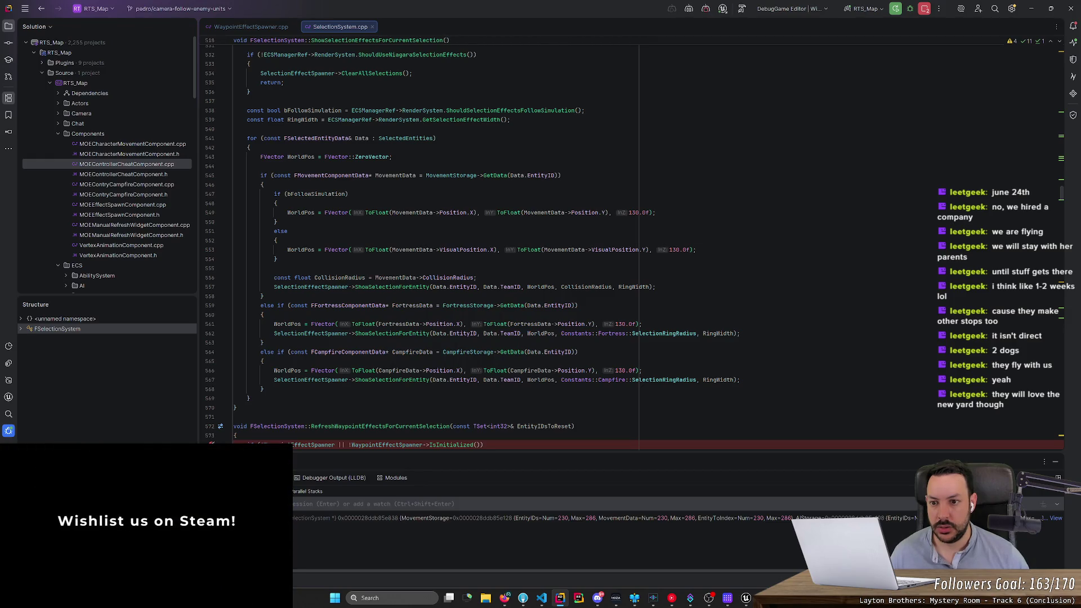
scroll(221, 171, up, 8)
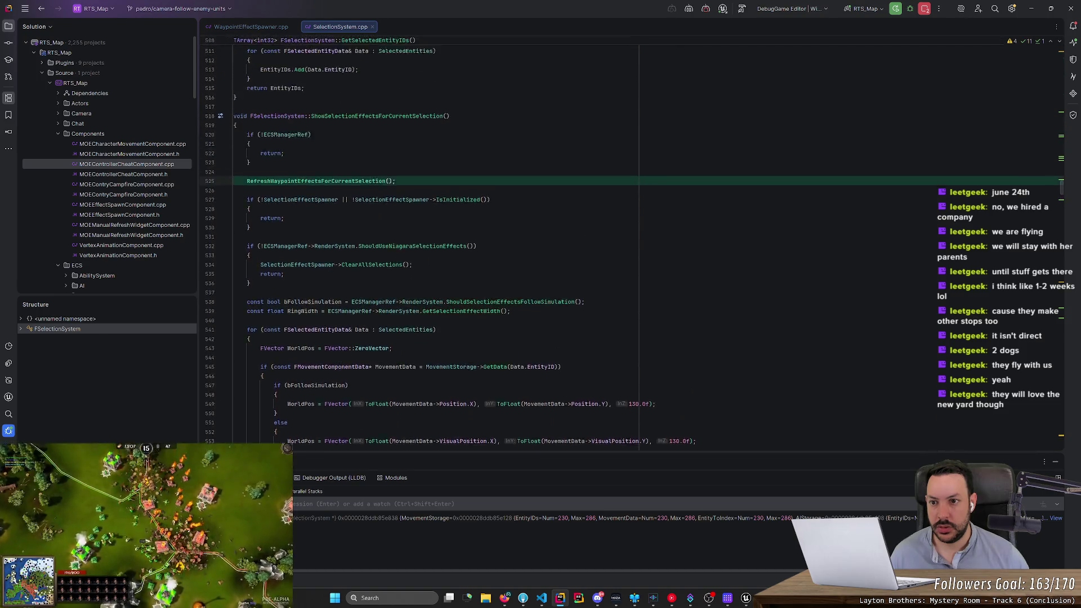
click(212, 166)
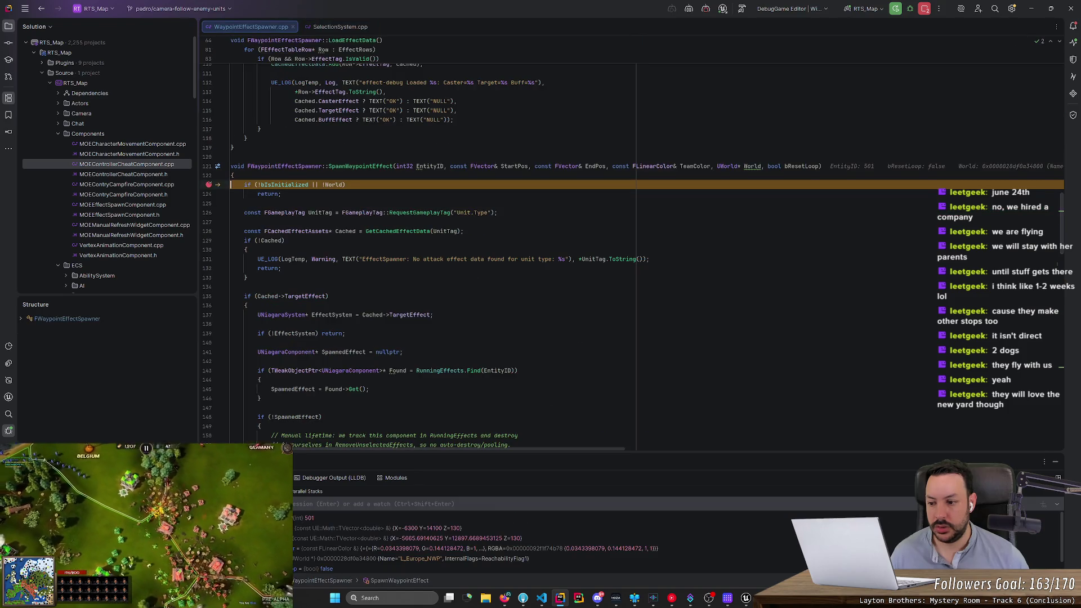
Step: Resume, deselect and reselect the fortress, continuing through the refresh and SpawnWaypointEffect breakpoints
key(F5)
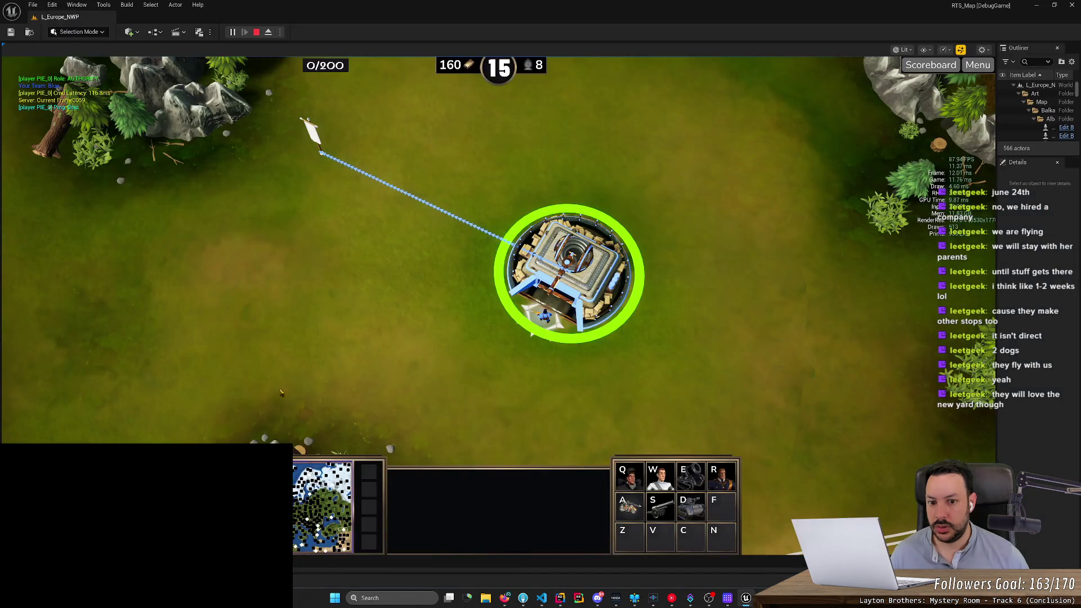
click(675, 422)
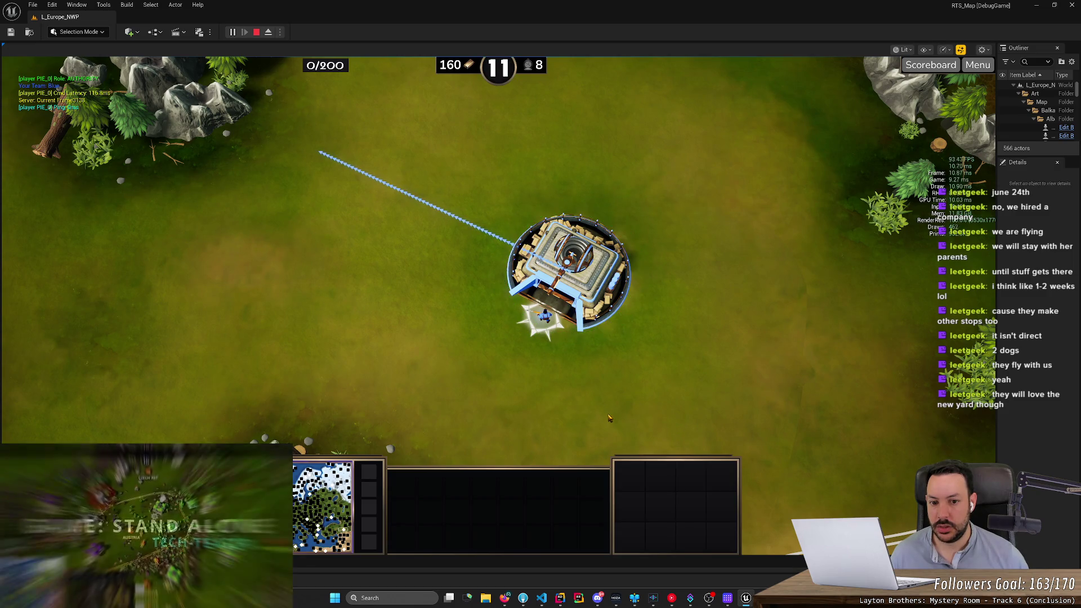
click(579, 311)
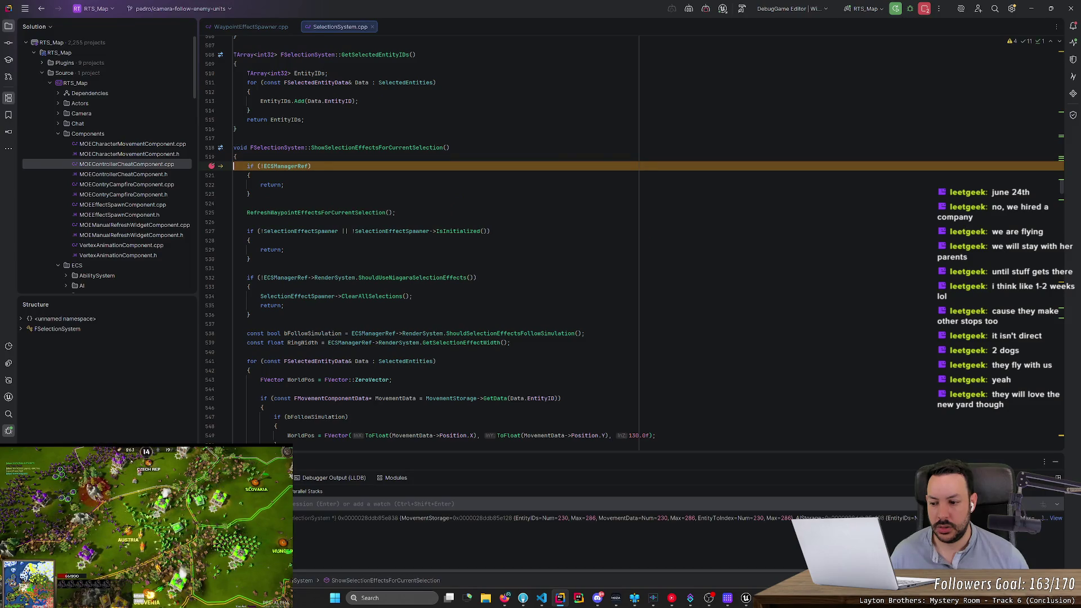
key(F5)
key(F5)
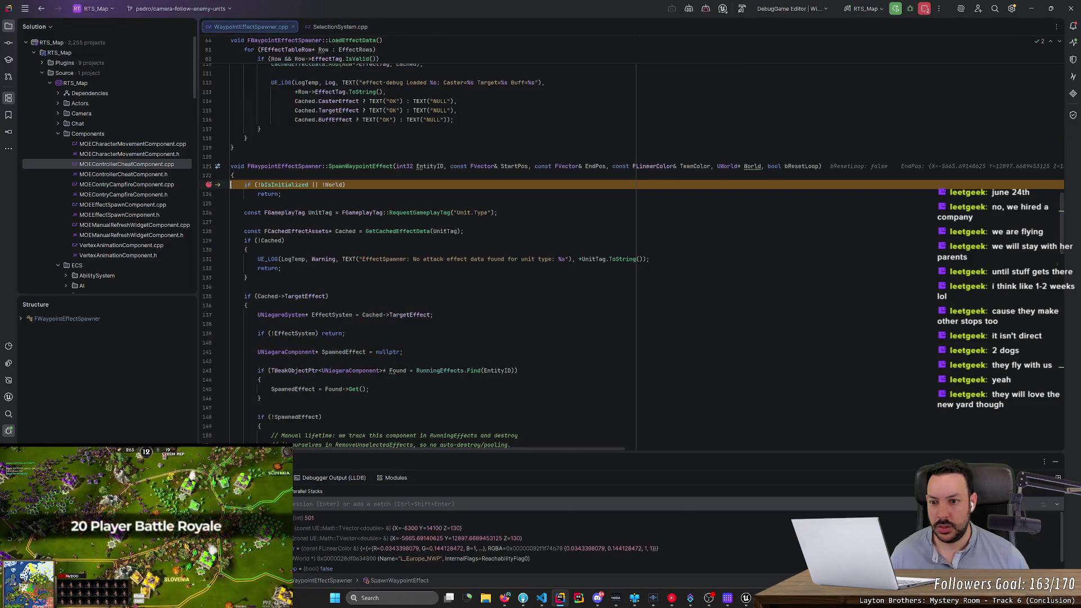
key(F5)
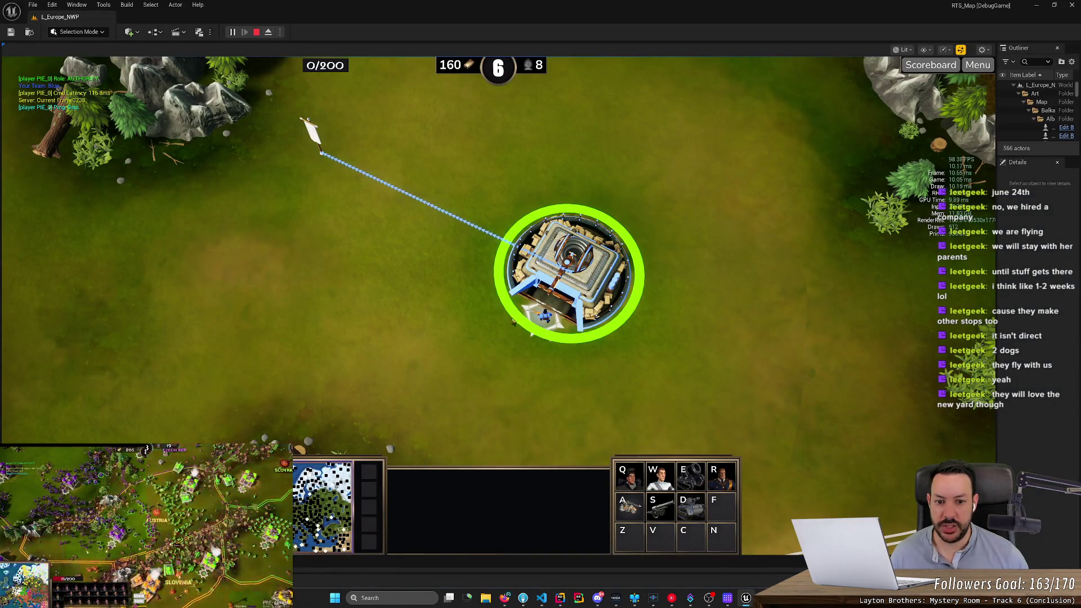
Step: Deselect the fortress again and resume past the line-520 breakpoint
click(619, 318)
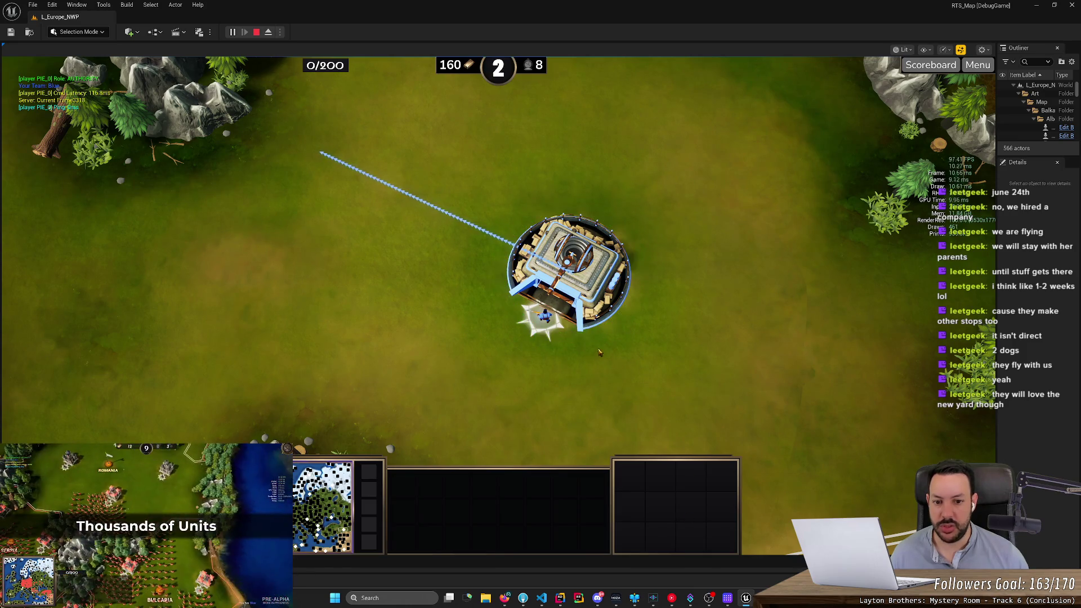
key(F5)
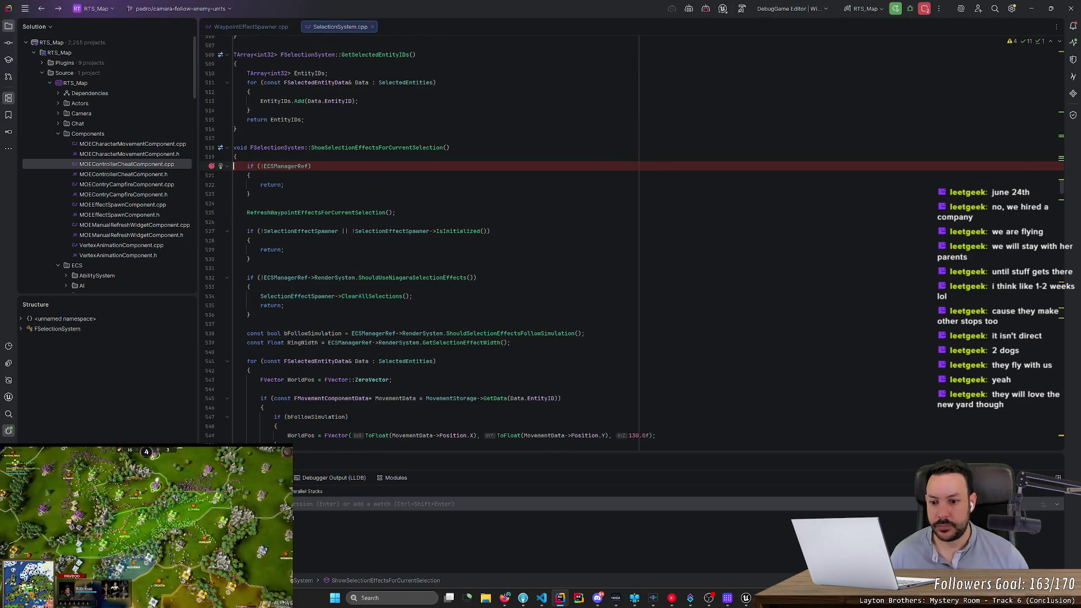
key(F5)
scroll(427, 242, down, 5)
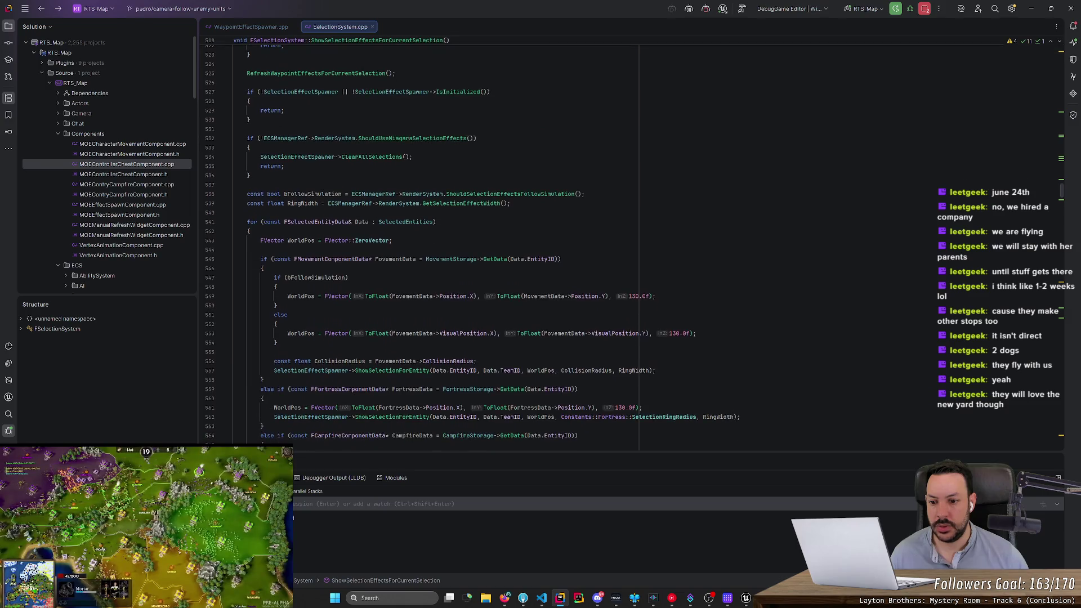
Step: Find ReleaseComponent in SimpleSelectionEffectSpawner.cpp and set a breakpoint on line 187 in HideSelectionForEntity
ctrl+click(381, 372)
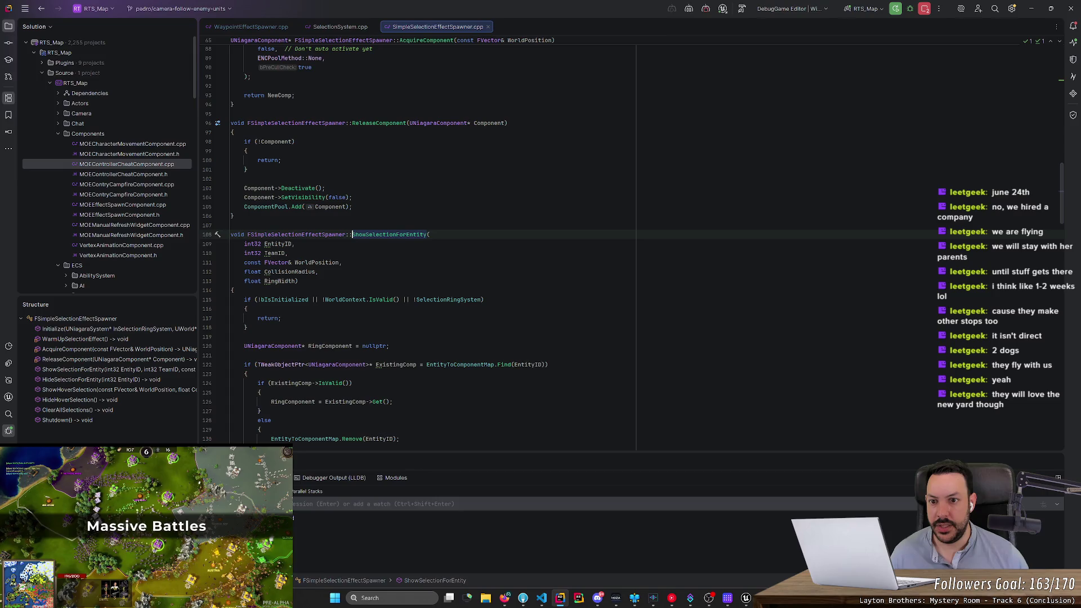
scroll(634, 244, up, 1)
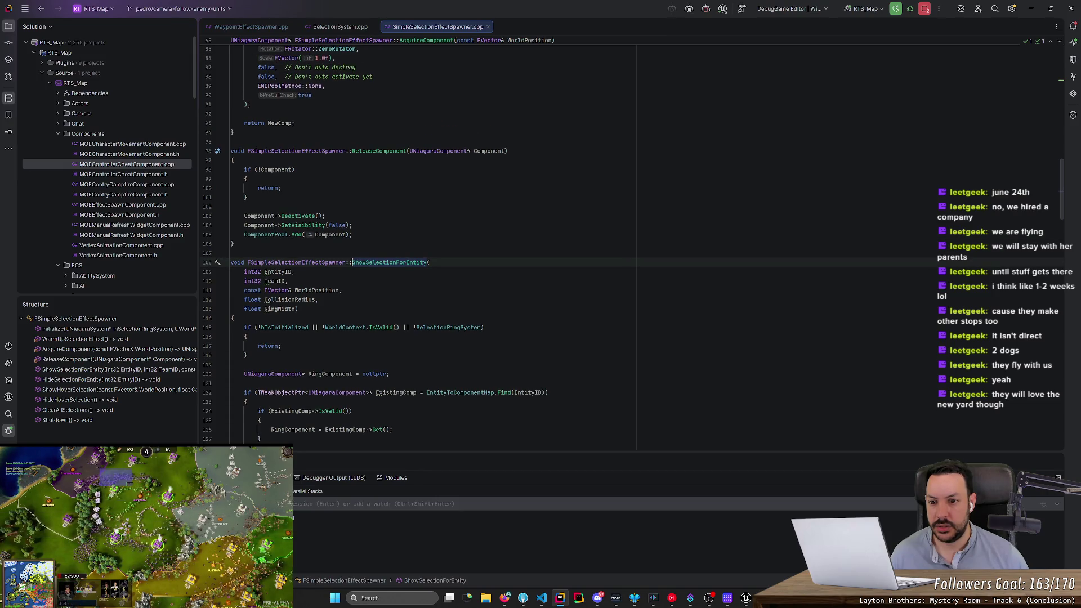
double_click(376, 150)
key(ctrl+f)
key(Return)
scroll(376, 156, down, 2)
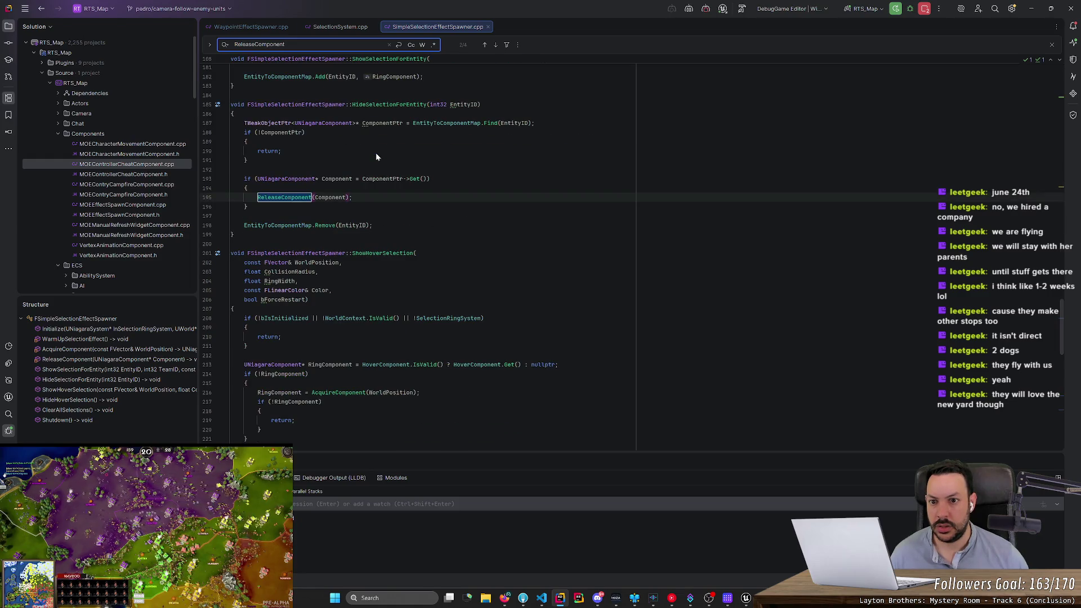
click(208, 123)
Step: Back in the game, select the fortress, continue, then deselect it to hit the hide breakpoint
key(alt+Tab)
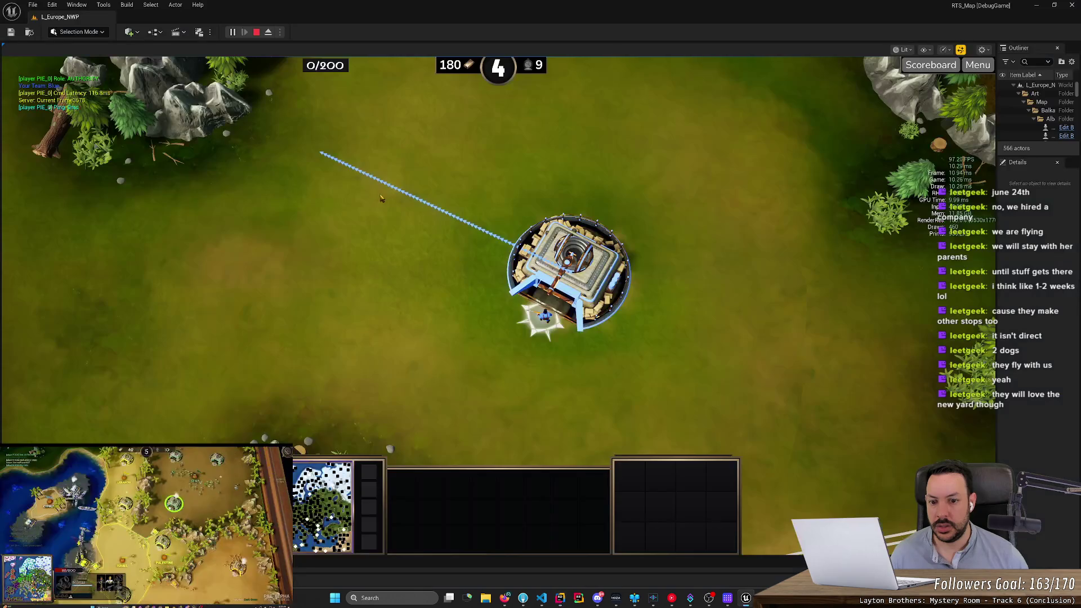
click(569, 265)
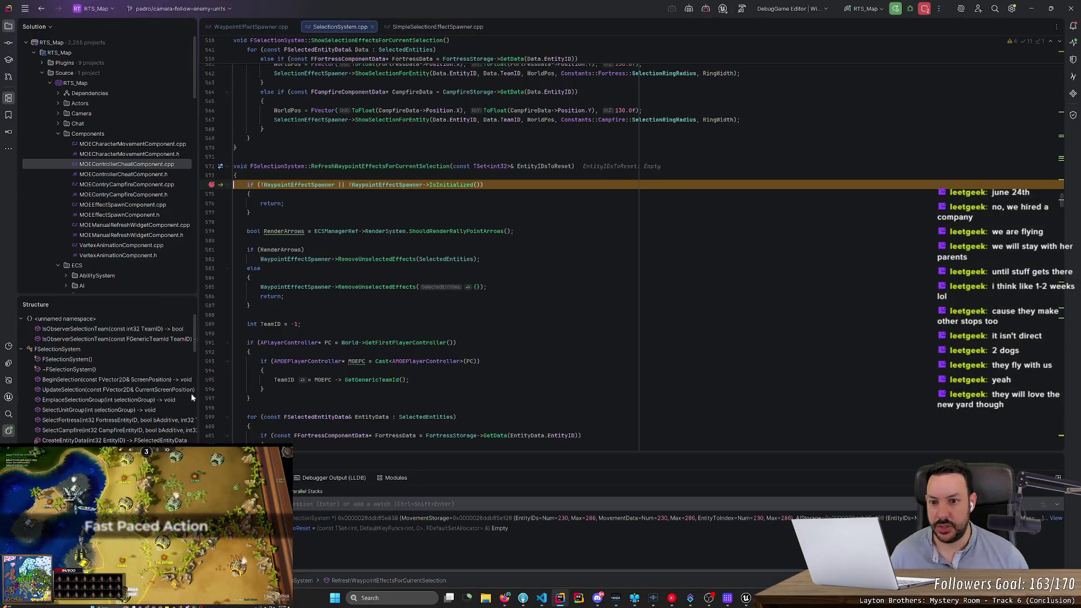
key(F5)
key(F5)
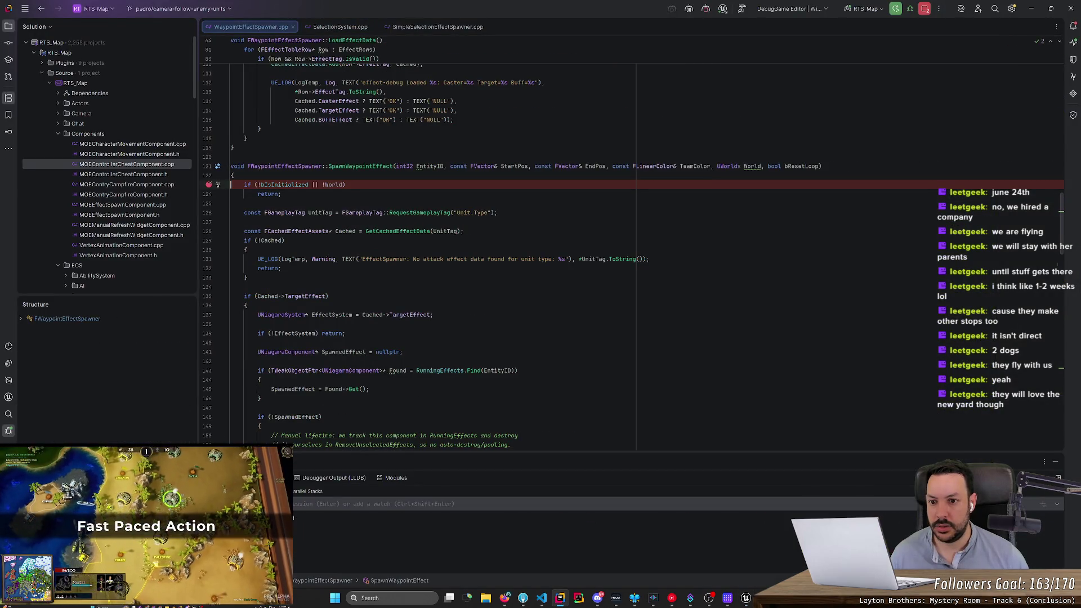
key(alt+Tab)
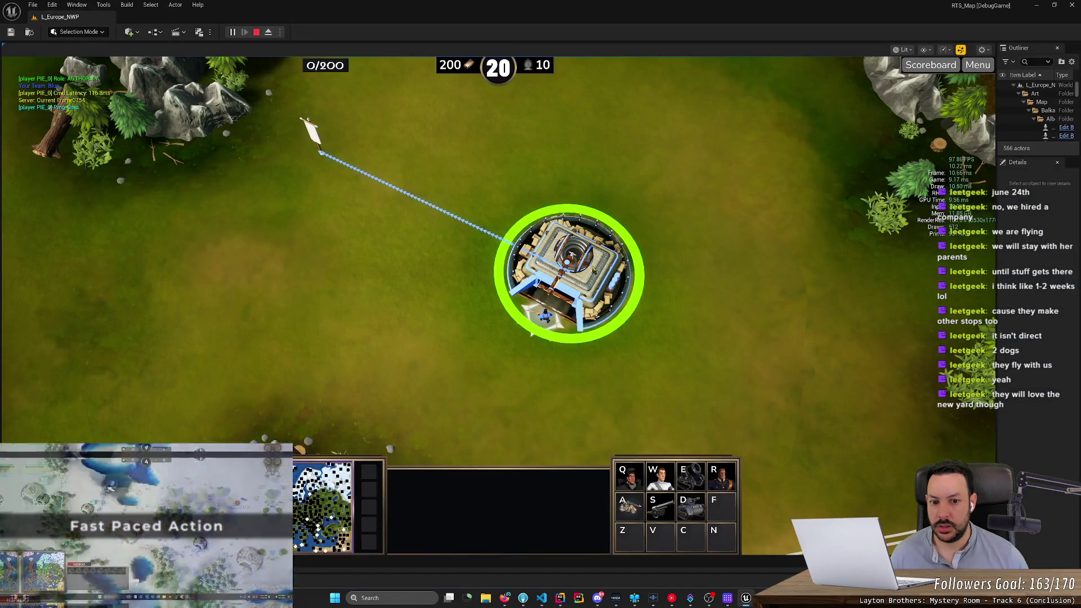
click(589, 270)
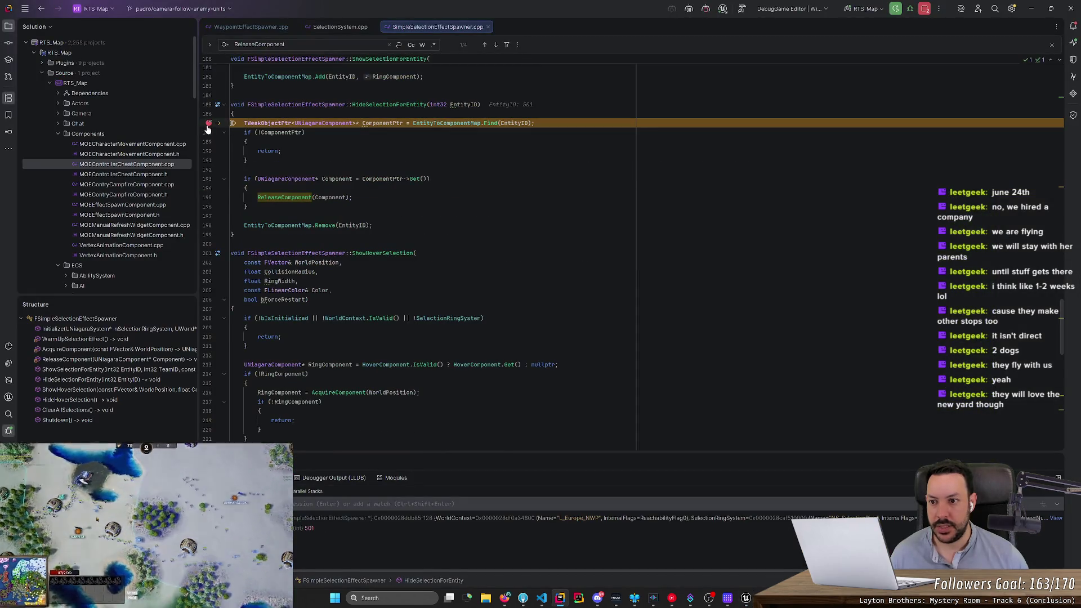
Step: Step out to the RemoveFromSelection caller and inspect its RemovedCount check
key(shift+F11)
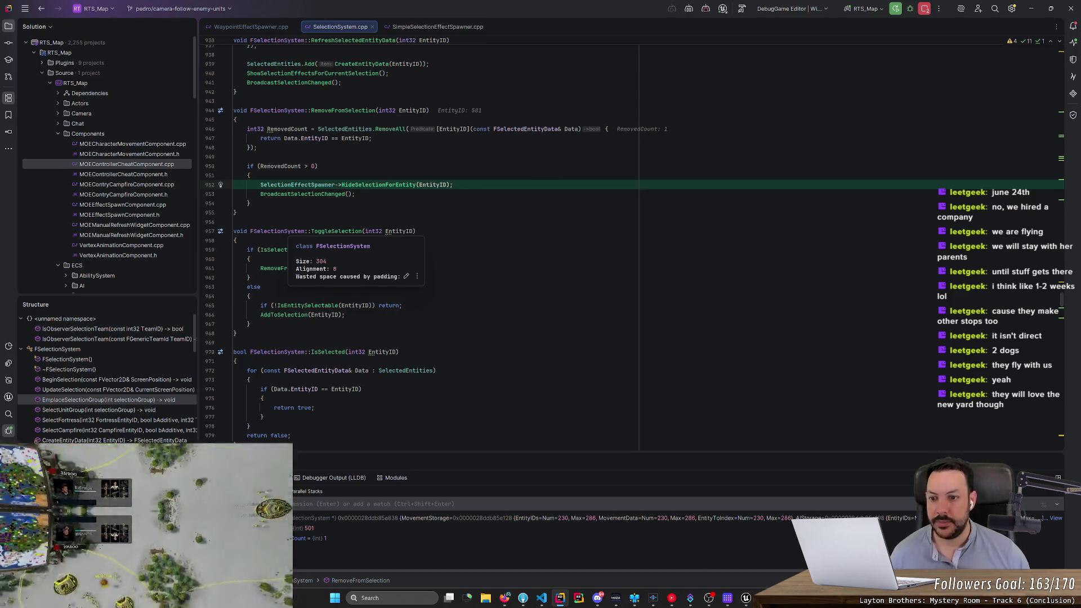
mouse_move(297, 185)
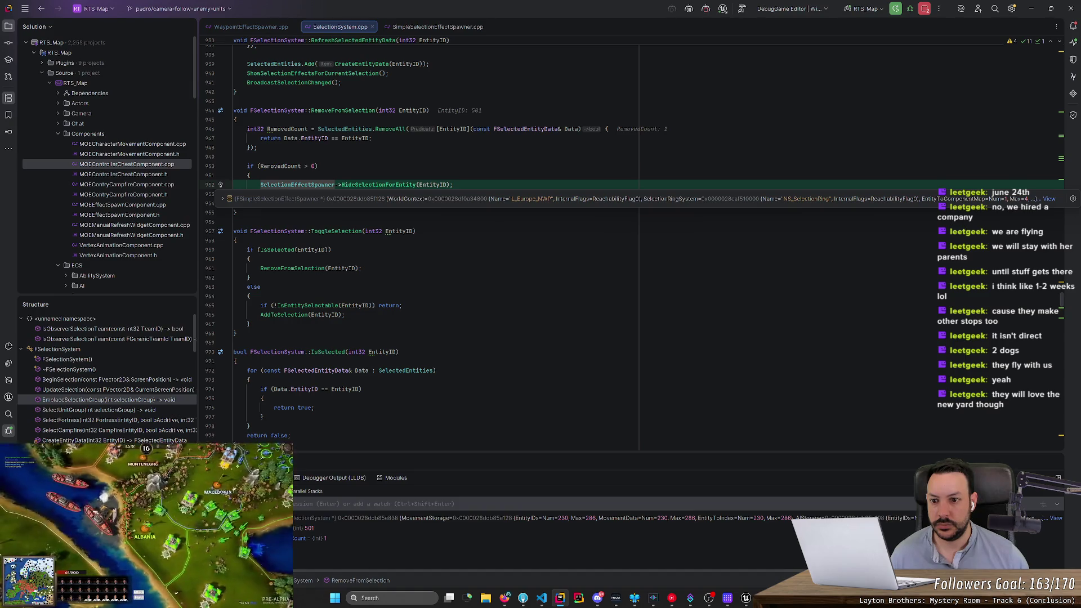
click(318, 166)
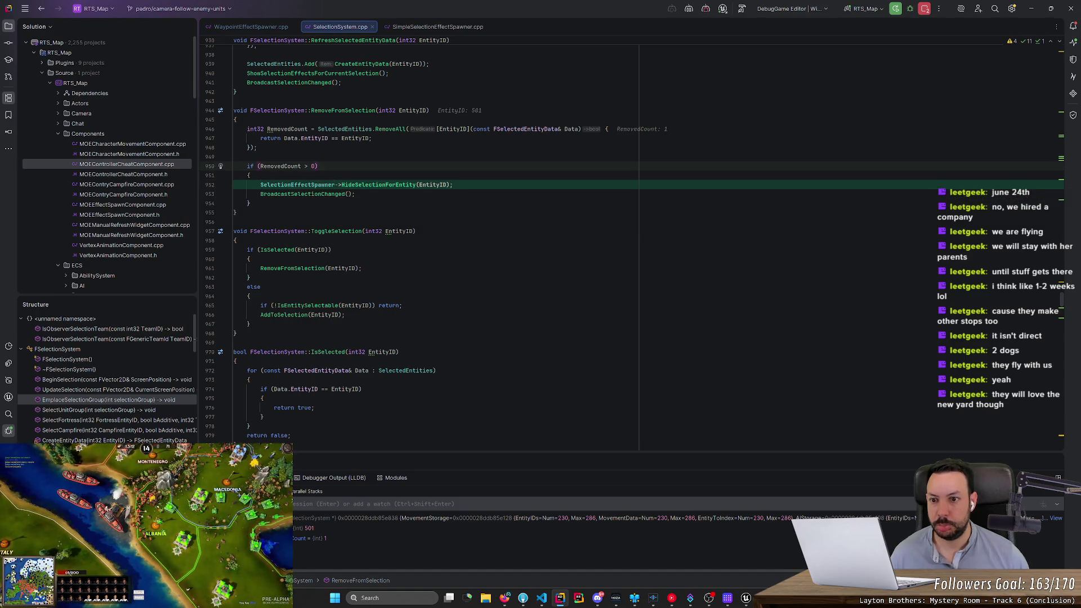
mouse_move(345, 129)
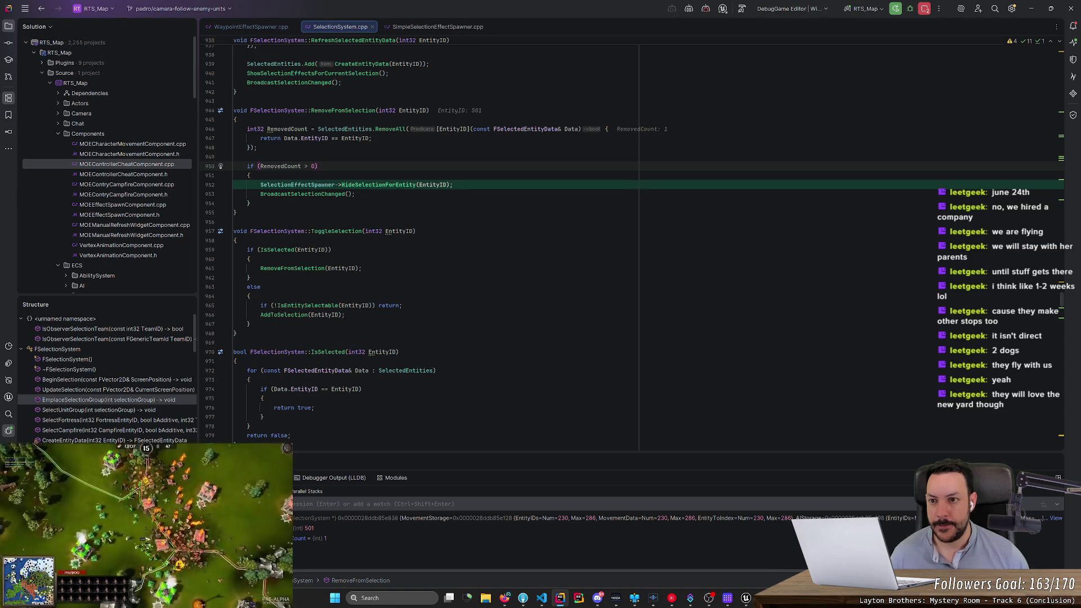
Step: Close SimpleSelectionEffectSpawner.cpp and remove the line-123 breakpoint in WaypointEffectSpawner.cpp
middle_click(410, 31)
click(268, 28)
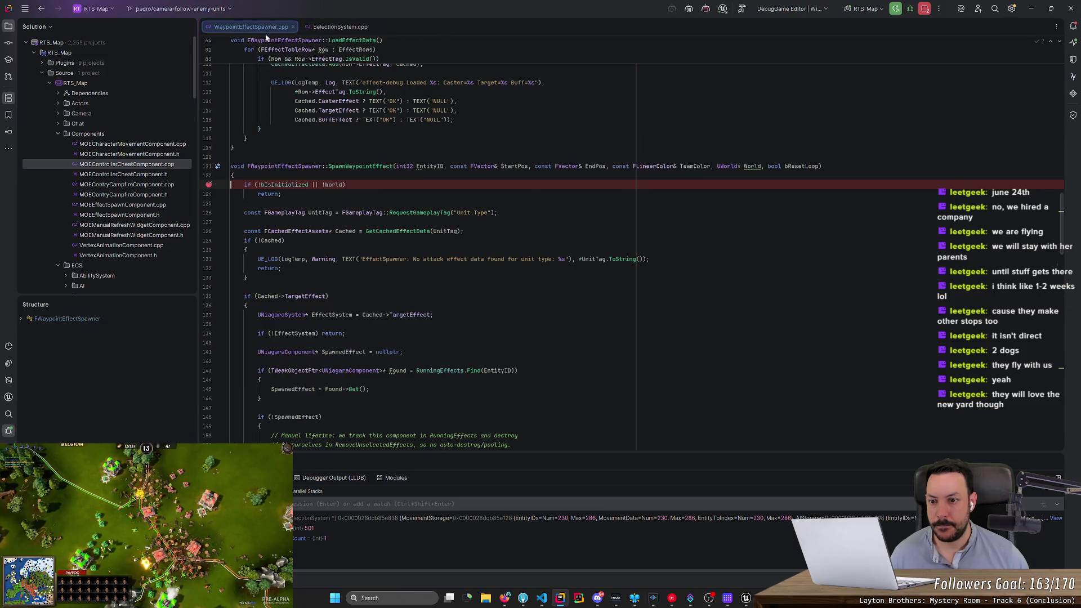
click(209, 185)
Step: Find usages of SpawnWaypointEffect and jump to its call in SelectionSystem.cpp
right_click(359, 166)
key(Escape)
key(alt+F7)
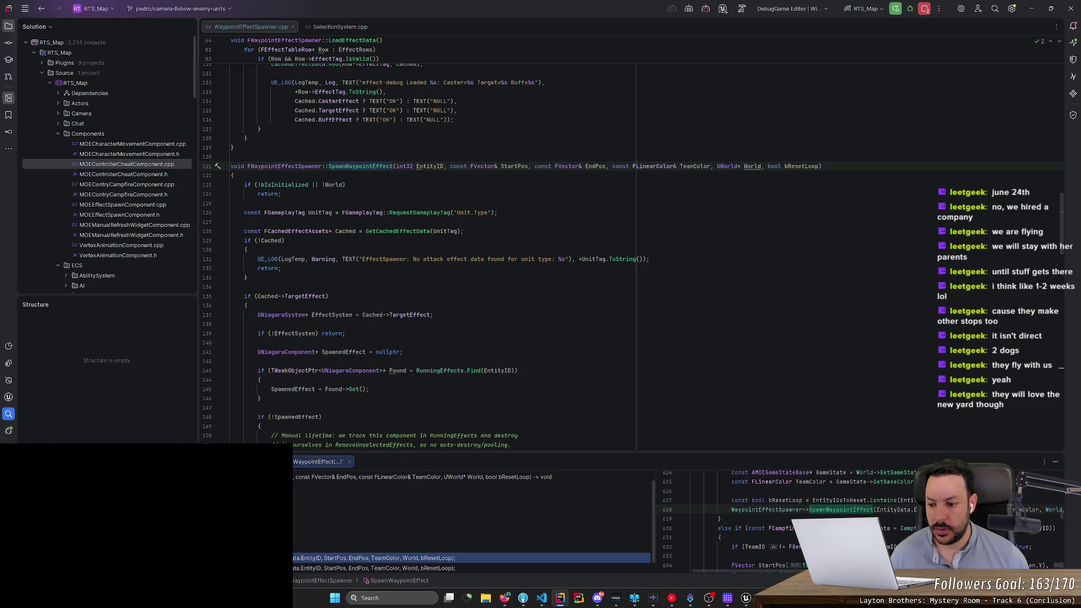
key(Return)
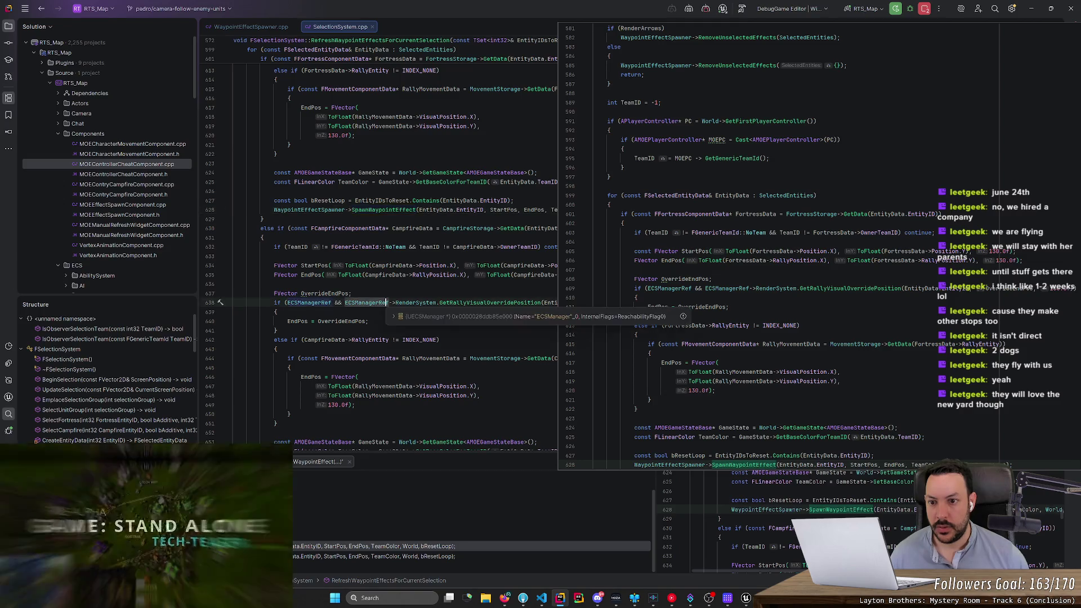
scroll(422, 242, up, 10)
scroll(631, 242, up, 4)
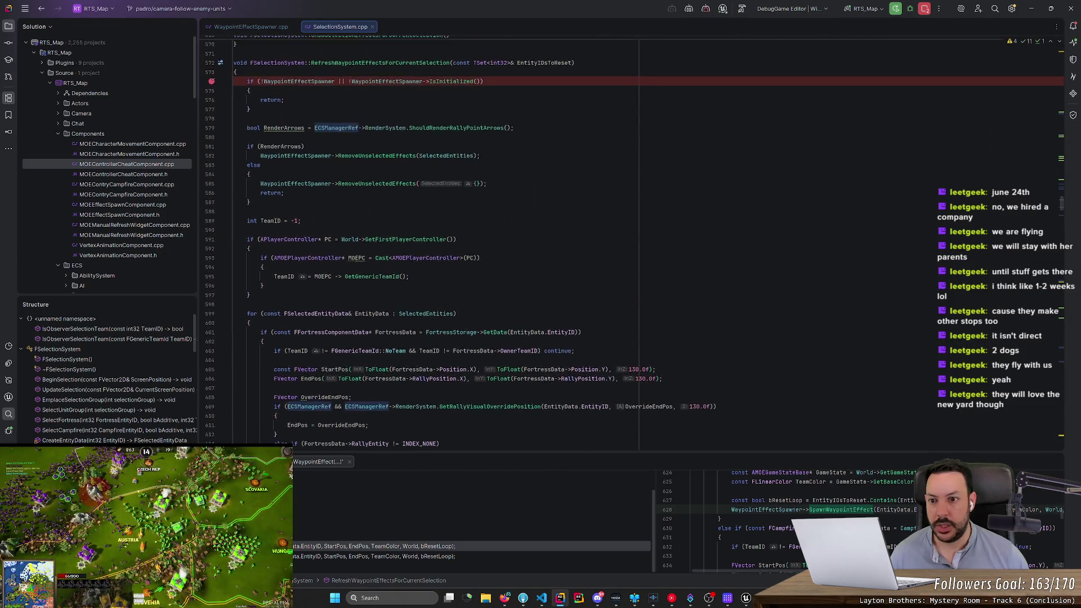
scroll(632, 242, up, 4)
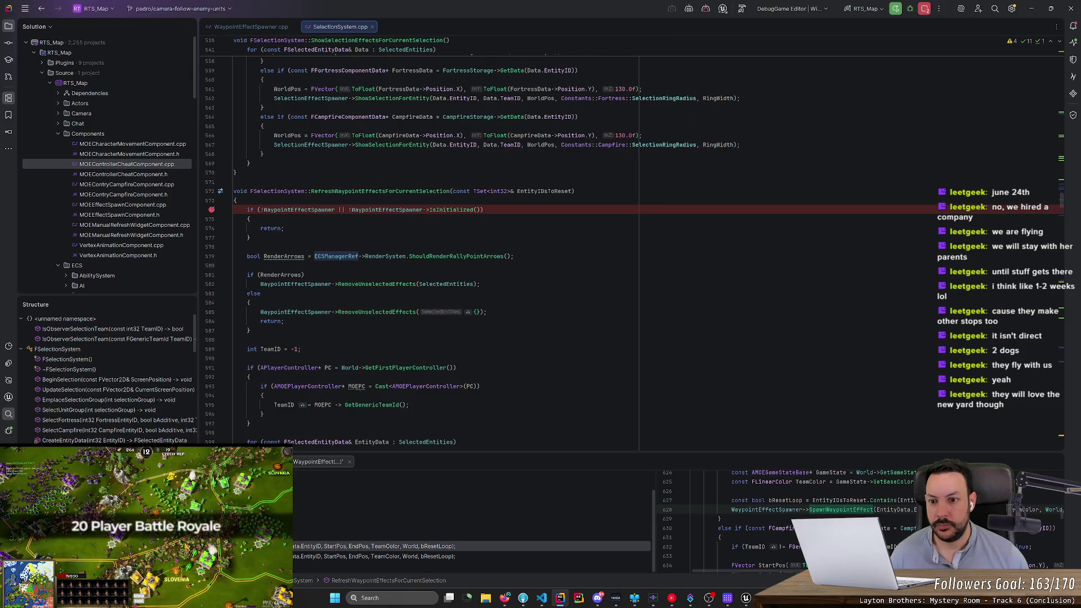
Step: Remove the line-574 null-check breakpoint in RefreshWaypointEffectsForCurrentSelection
right_click(360, 191)
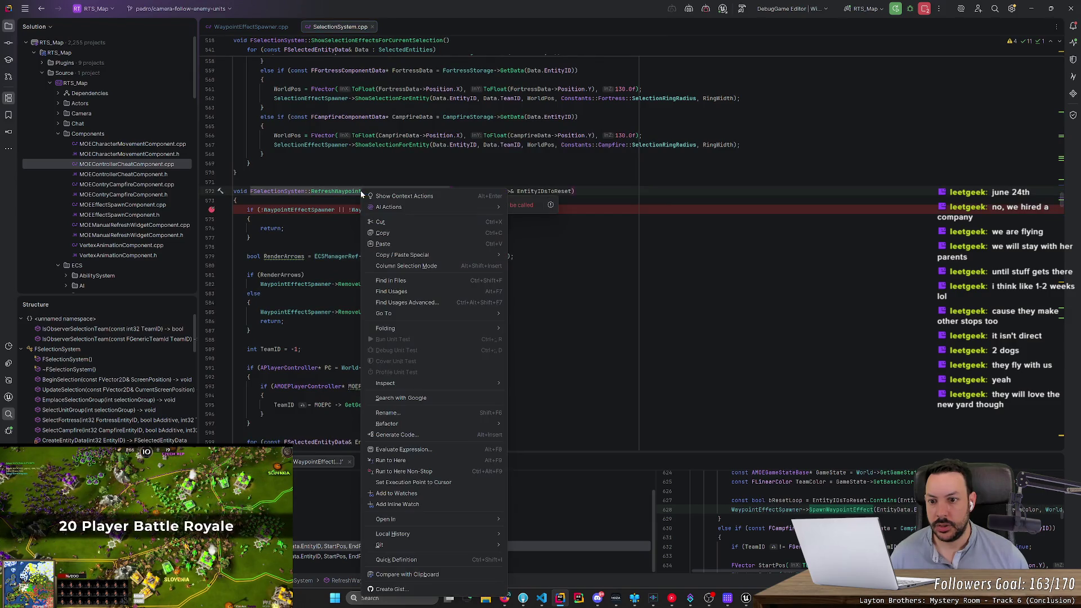
click(450, 191)
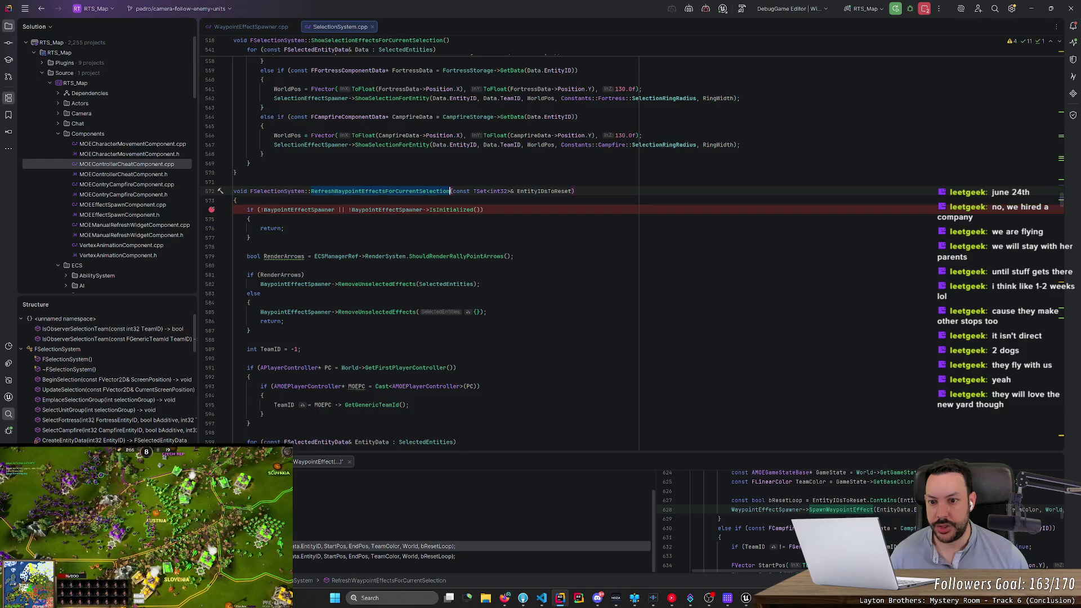
mouse_move(388, 210)
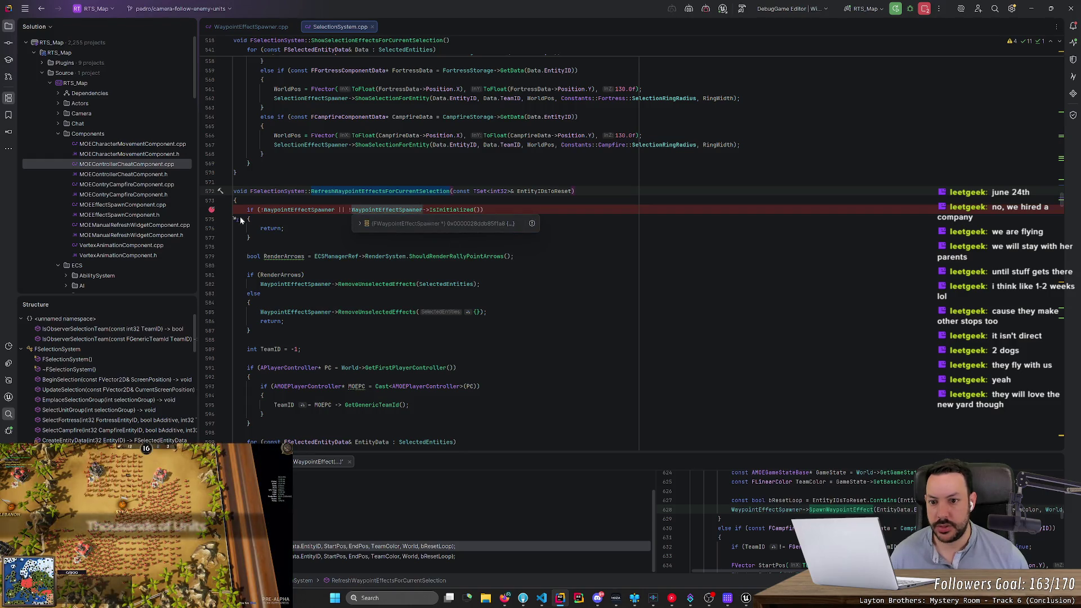
click(211, 209)
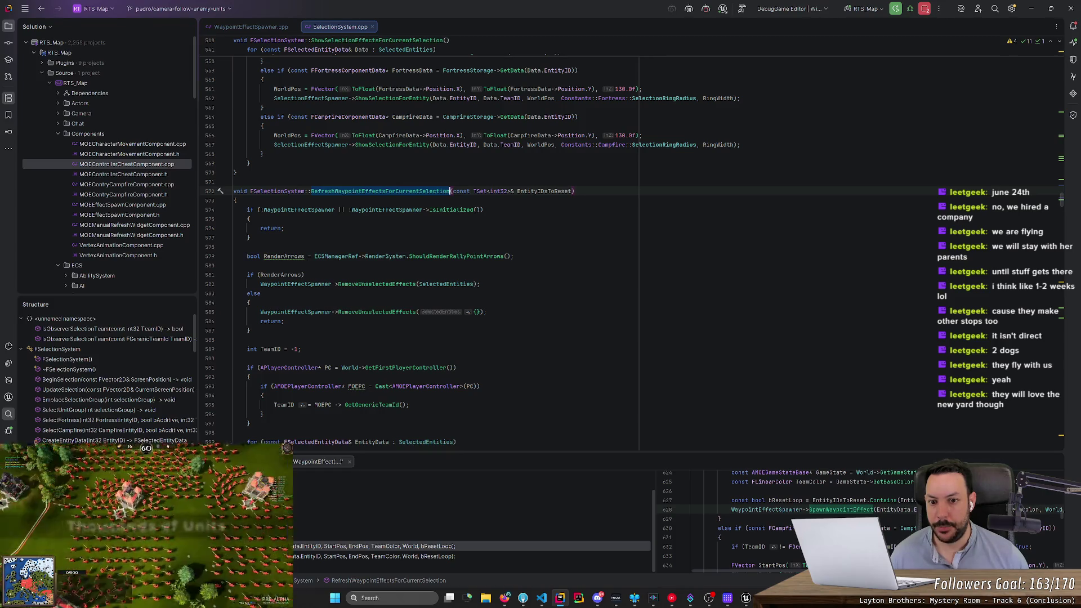
Step: Peek at WaypointEffectSpawner.cpp, then step through usages to RemoveFromSelection
click(530, 191)
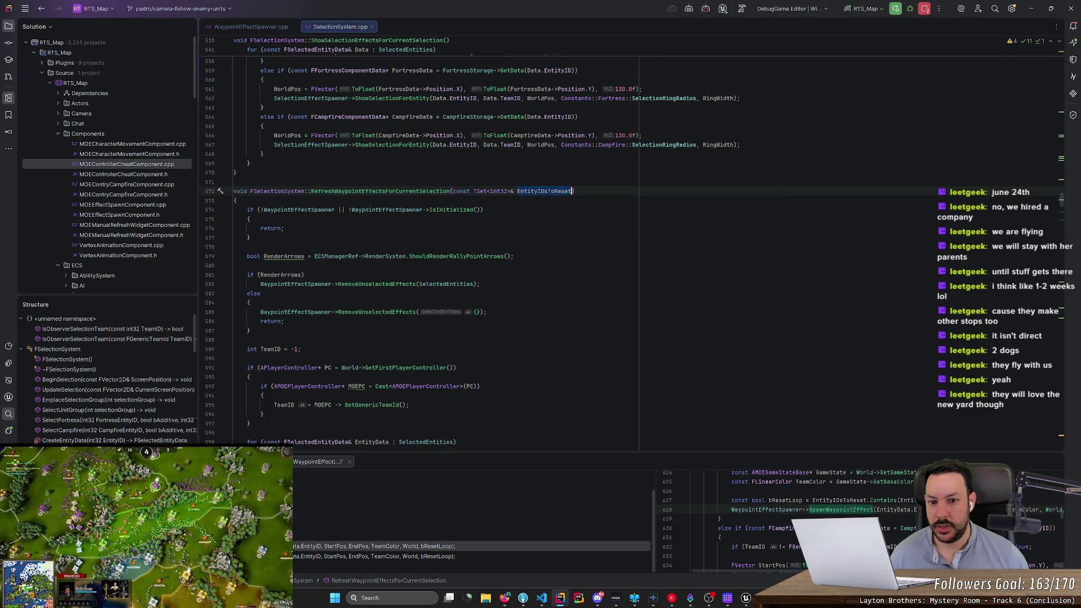
scroll(428, 253, down, 20)
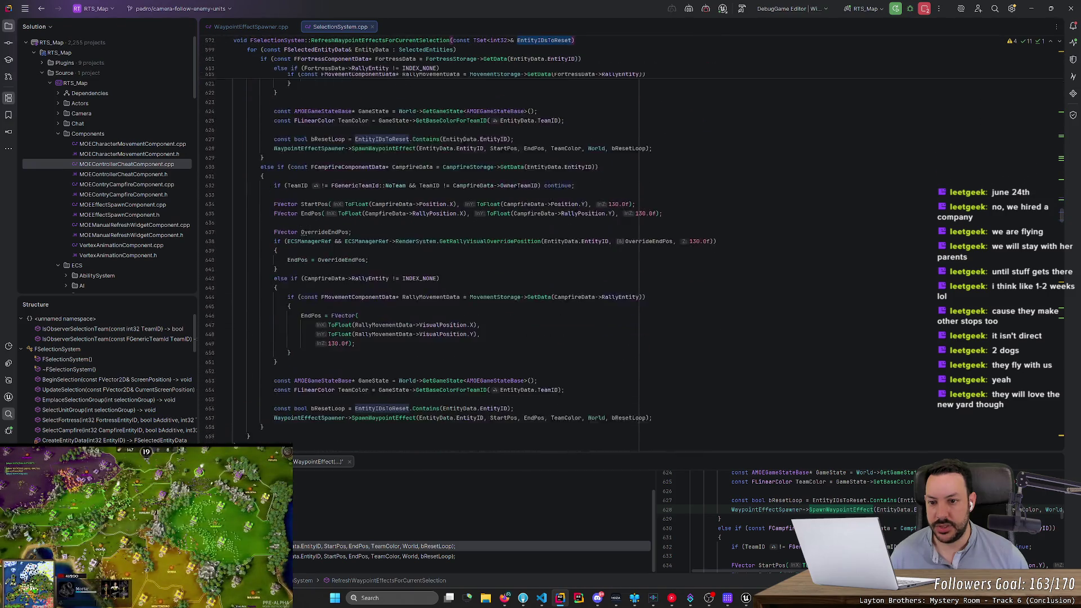
scroll(428, 253, up, 6)
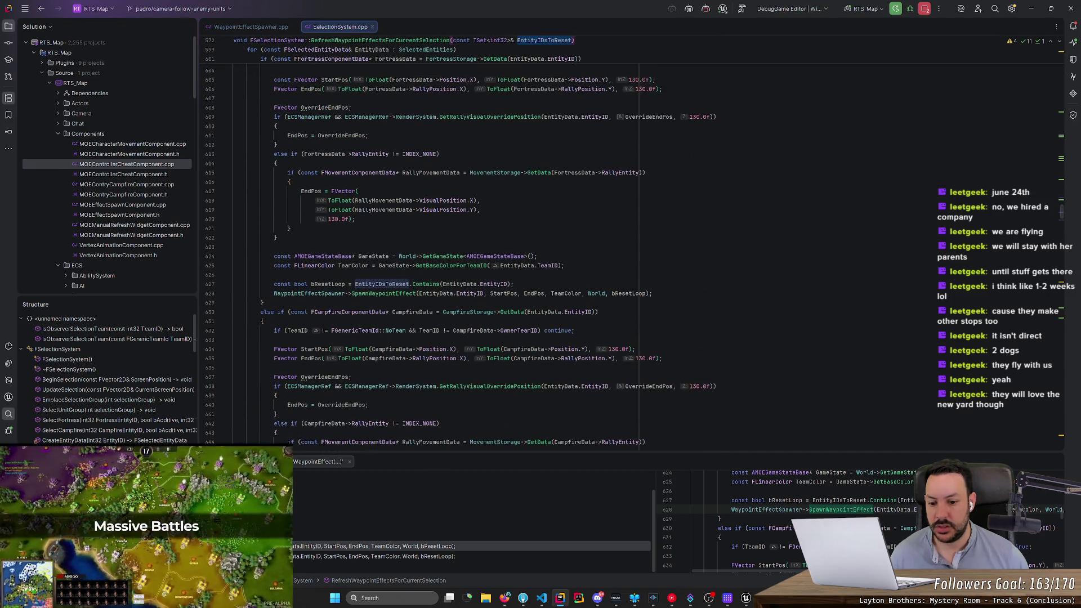
scroll(428, 253, up, 15)
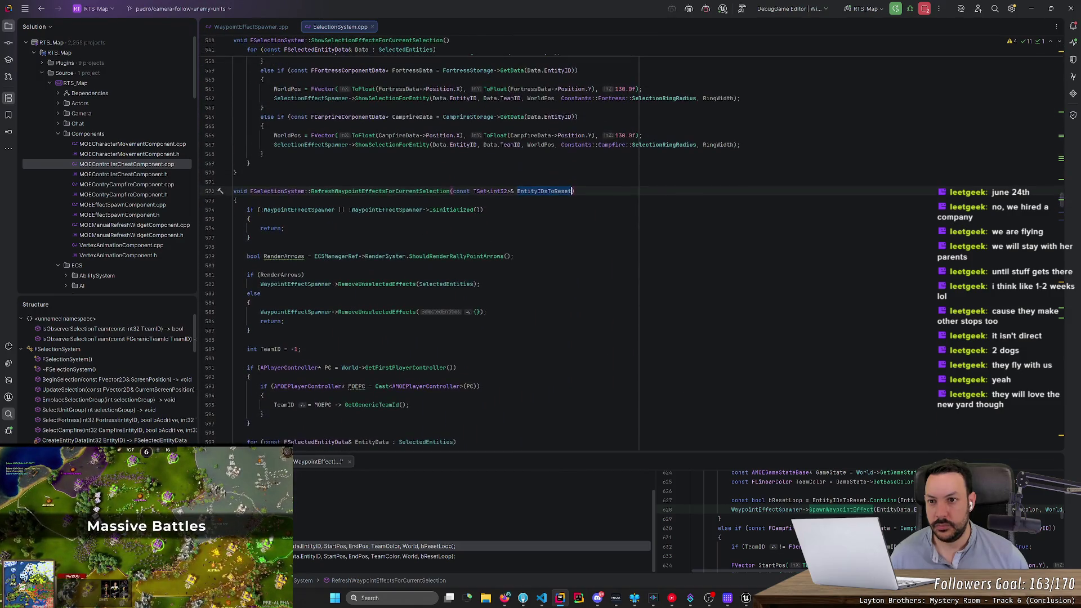
double_click(380, 191)
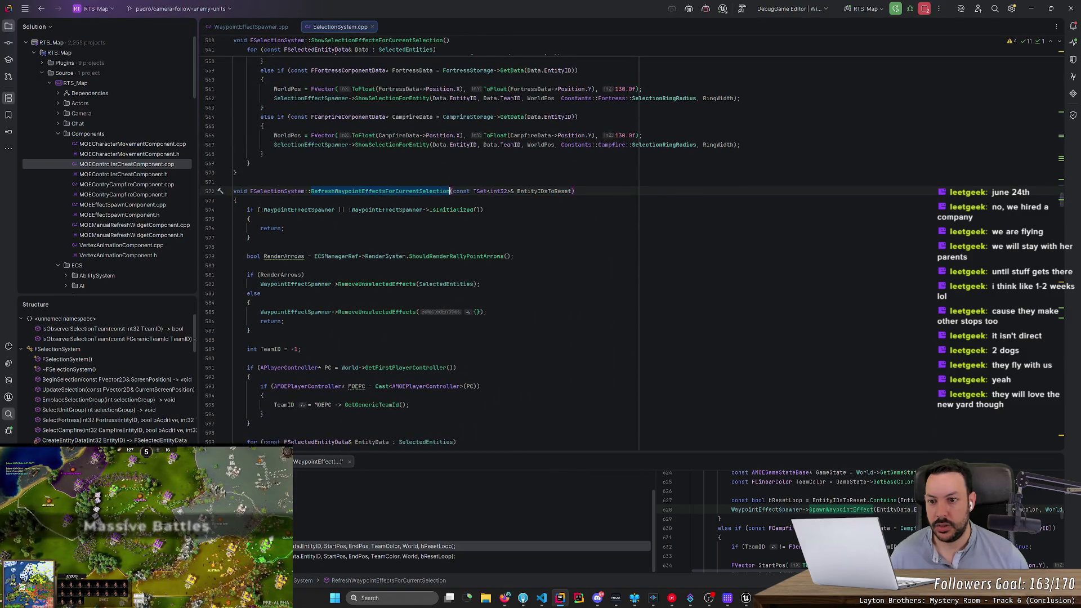
click(251, 26)
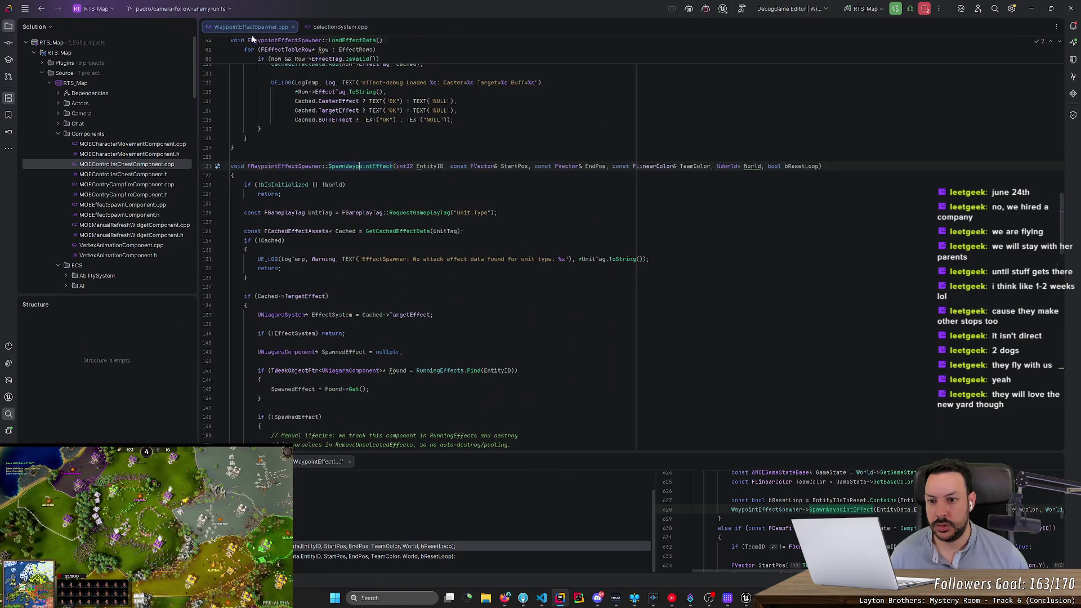
click(337, 26)
key(ctrl+alt+Down)
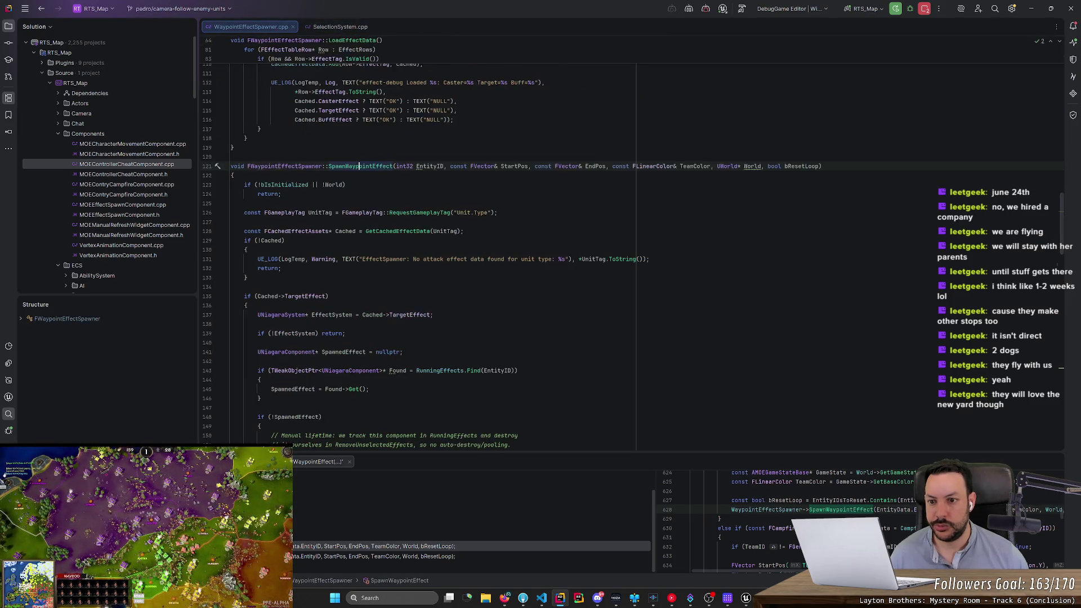
key(ctrl+alt+Down)
key(ctrl+alt+Down)
key(ctrl+alt+Down)
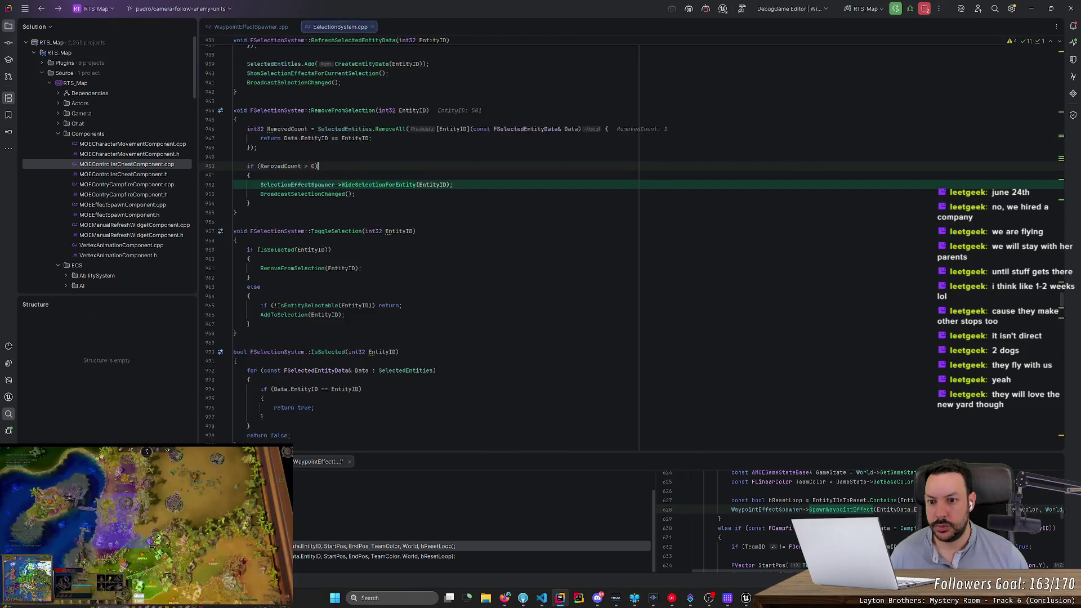
Step: Insert RefreshWaypointEffectsForCurrentSelection(); after HideSelectionForEntity in RemoveFromSelection and go to its definition
scroll(634, 246, up, 2)
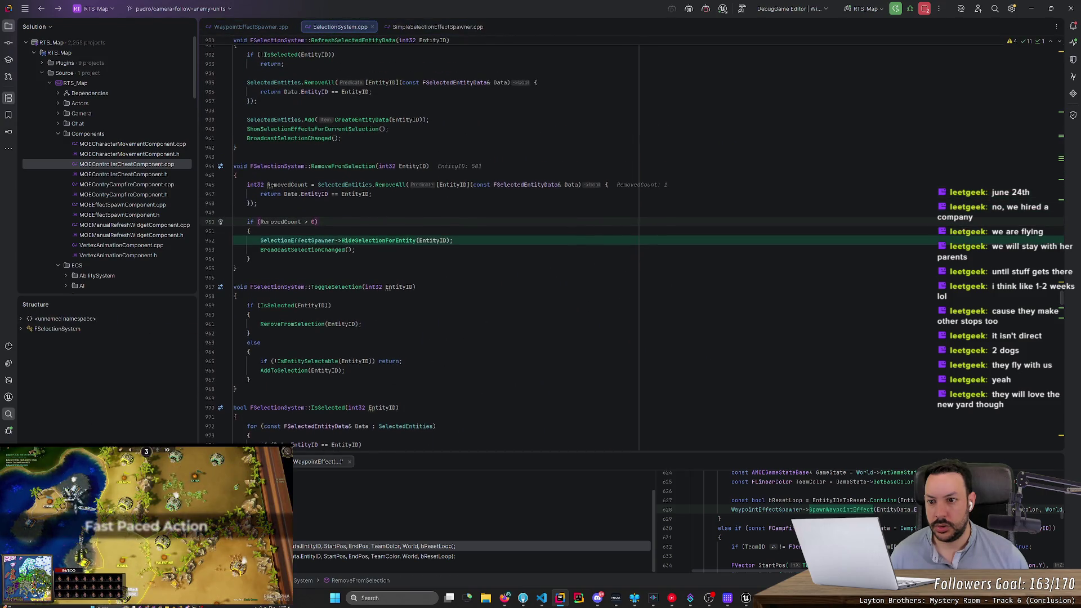
click(453, 240)
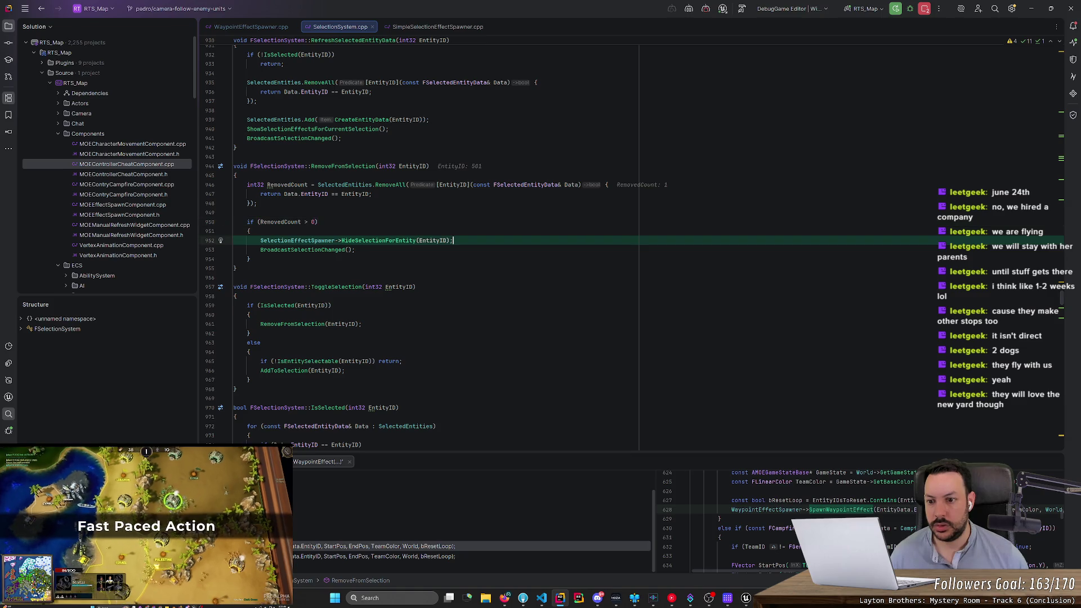
key(Return)
text(S)
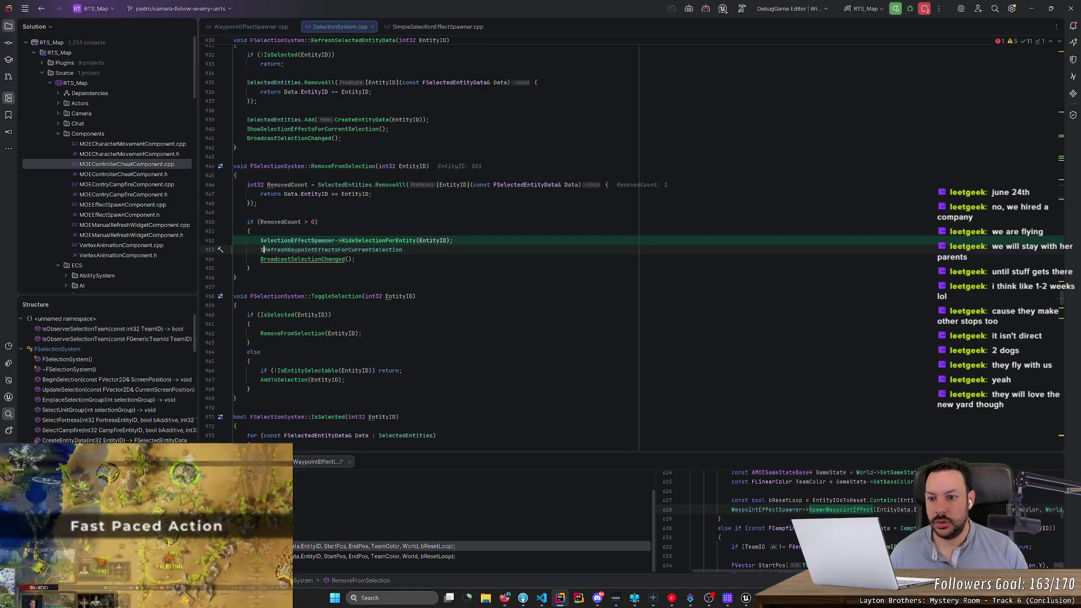
text(election)
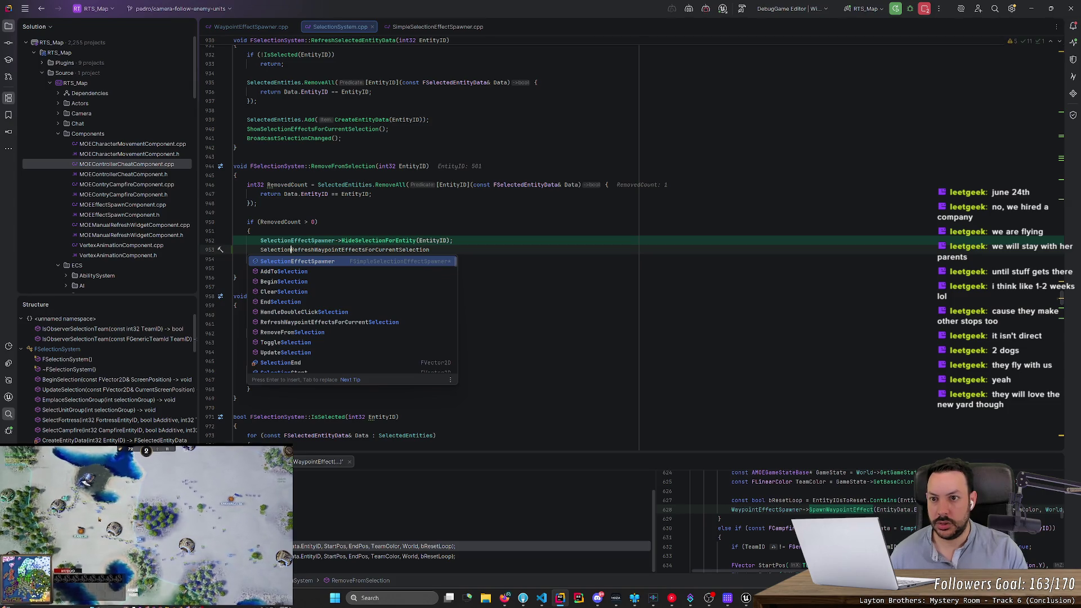
key(Tab)
text(())
key(Left)
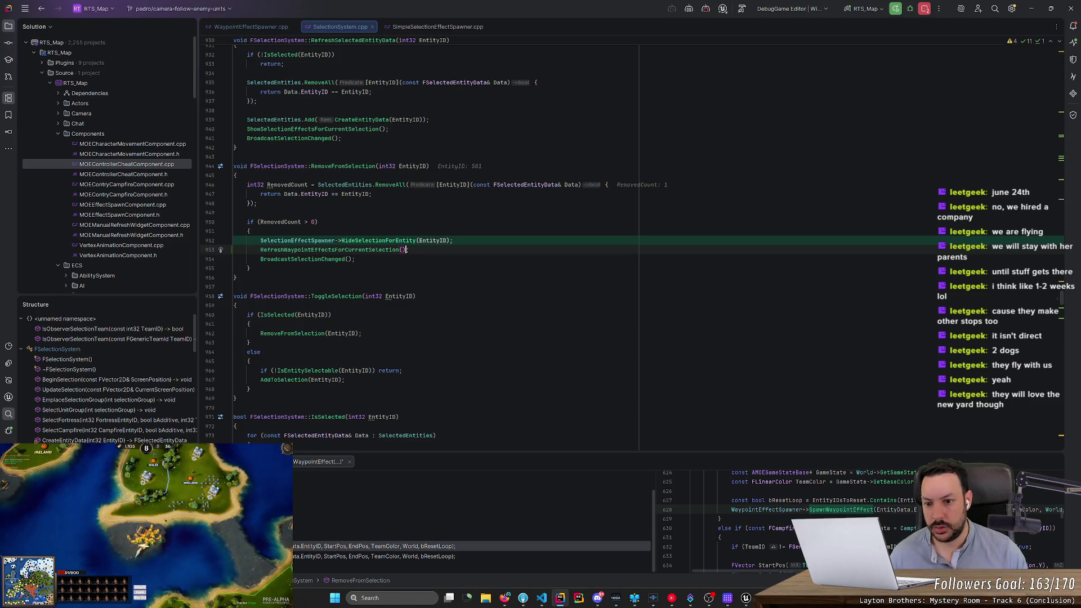
ctrl+click(382, 251)
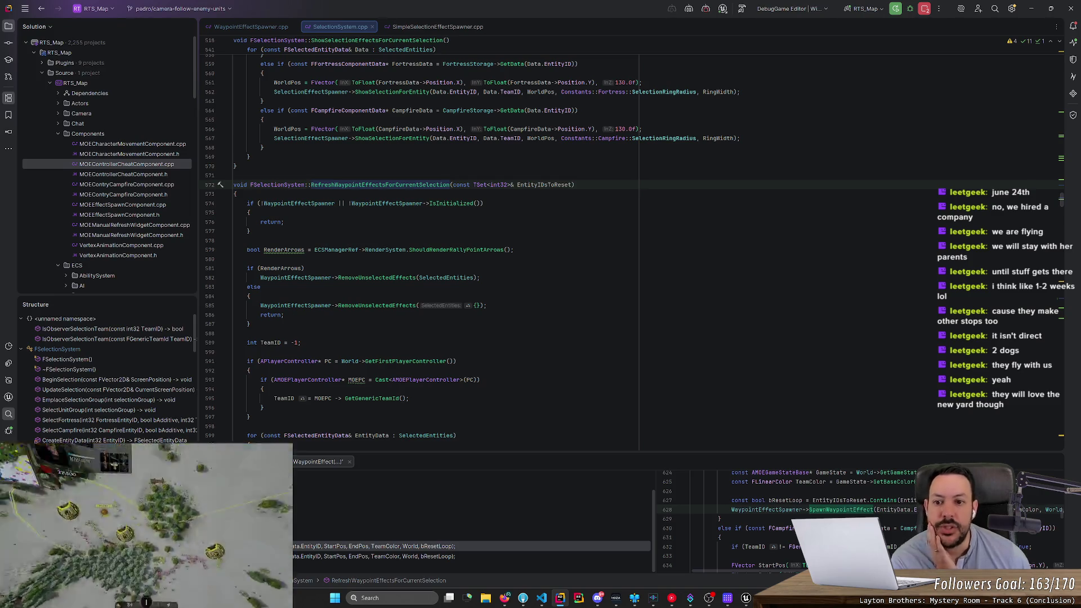
right_click(381, 187)
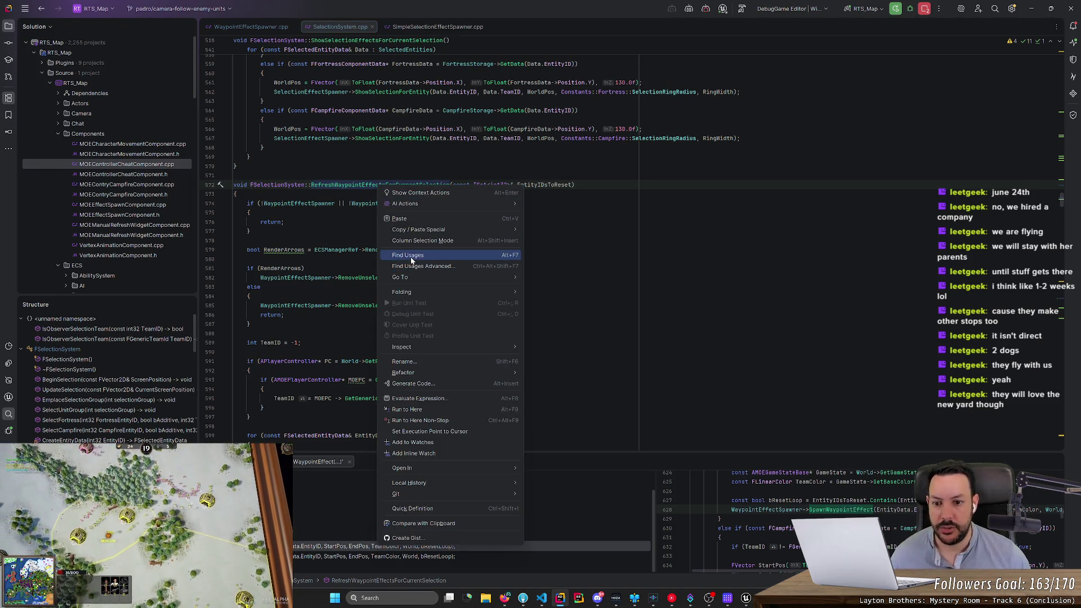
Step: List usages of RefreshWaypointEffectsForCurrentSelection and preview the RallyEntitiesToReset usage
click(403, 258)
scroll(322, 521, down, 1)
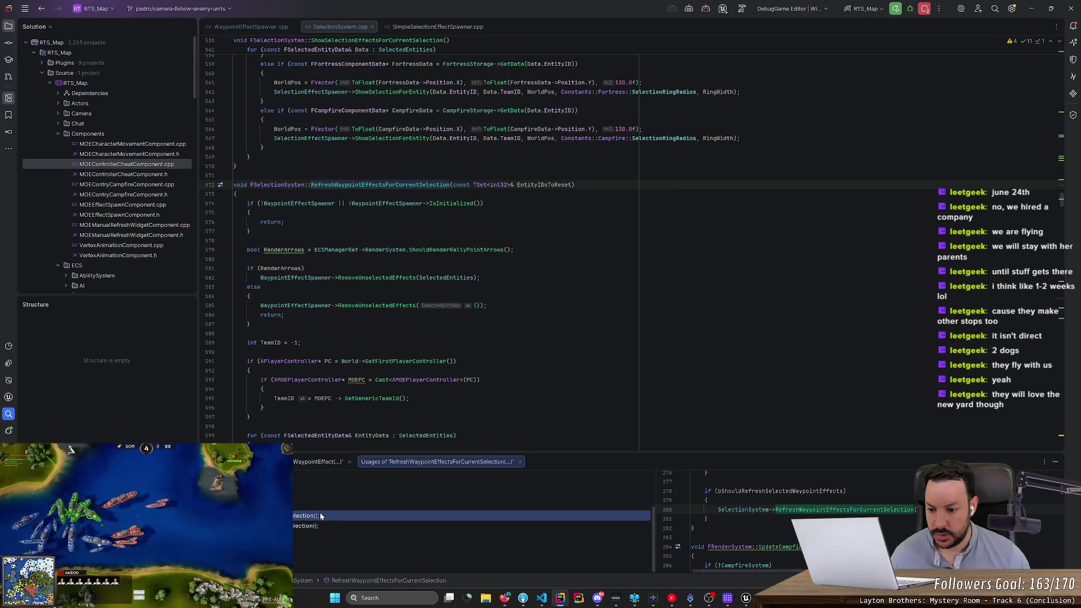
scroll(322, 520, down, 2)
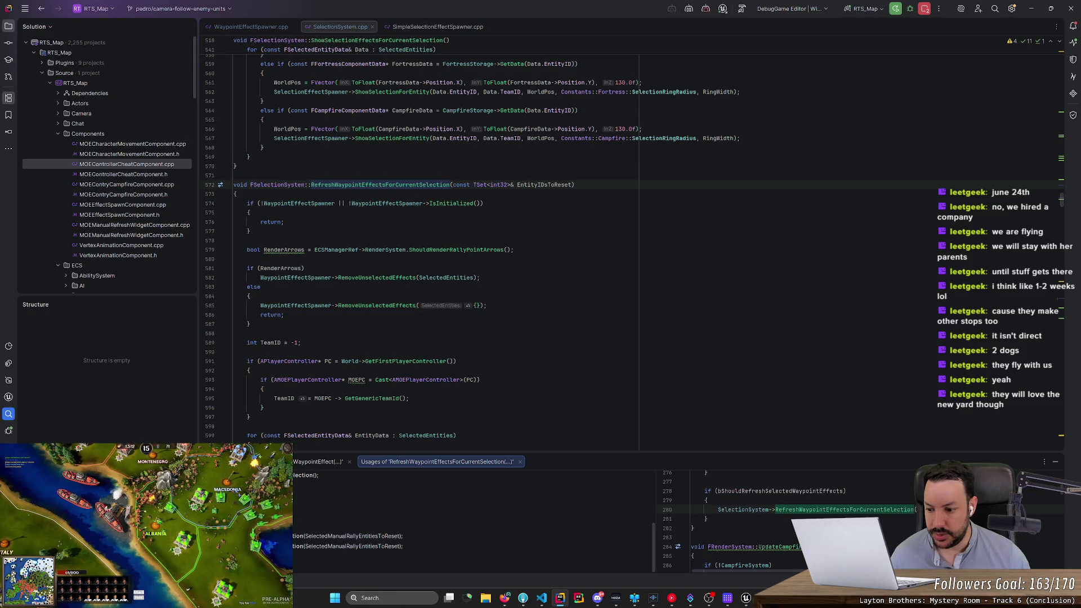
click(338, 557)
click(349, 516)
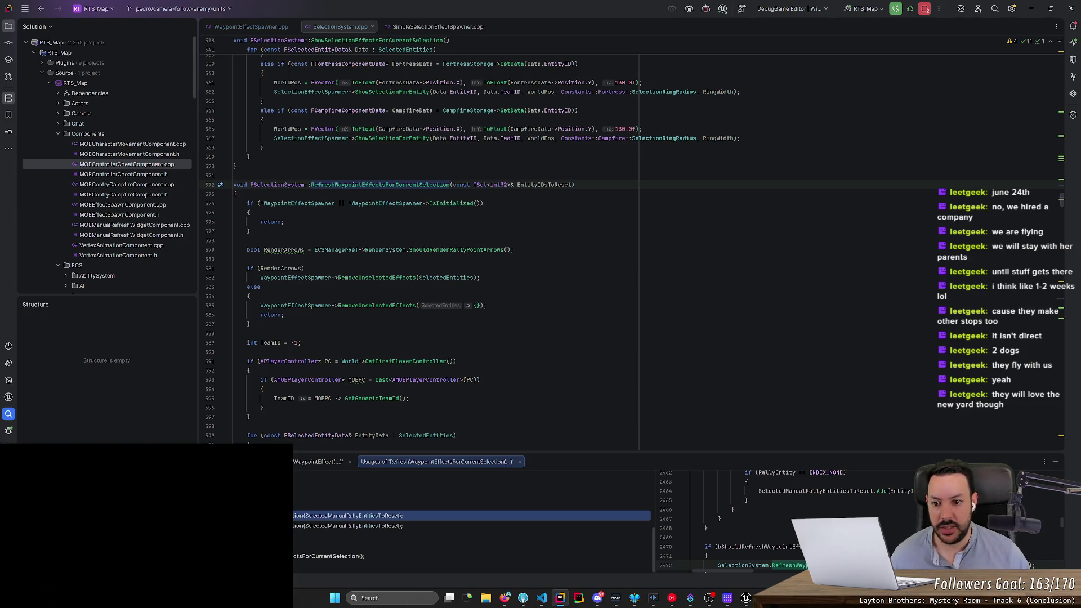
Step: Return to the new call in RemoveFromSelection, then switch back to the running game
click(383, 268)
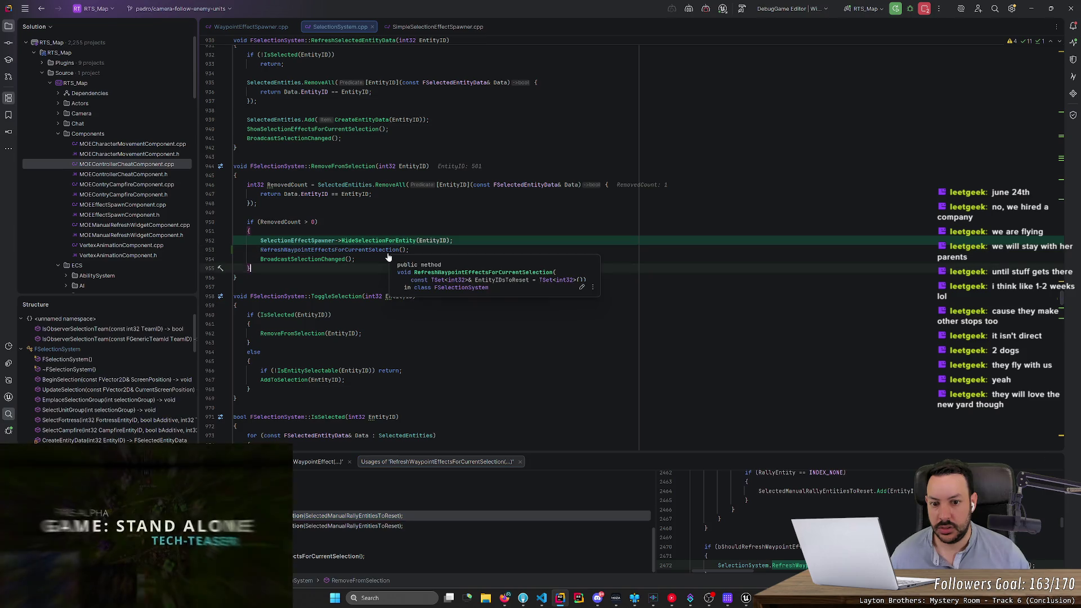
click(453, 240)
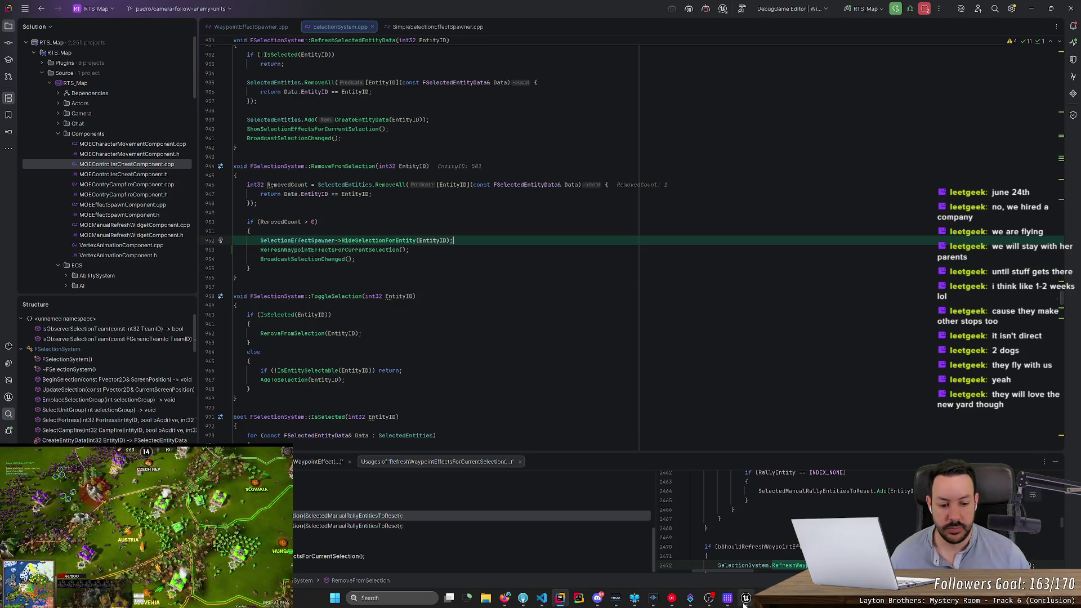
click(746, 549)
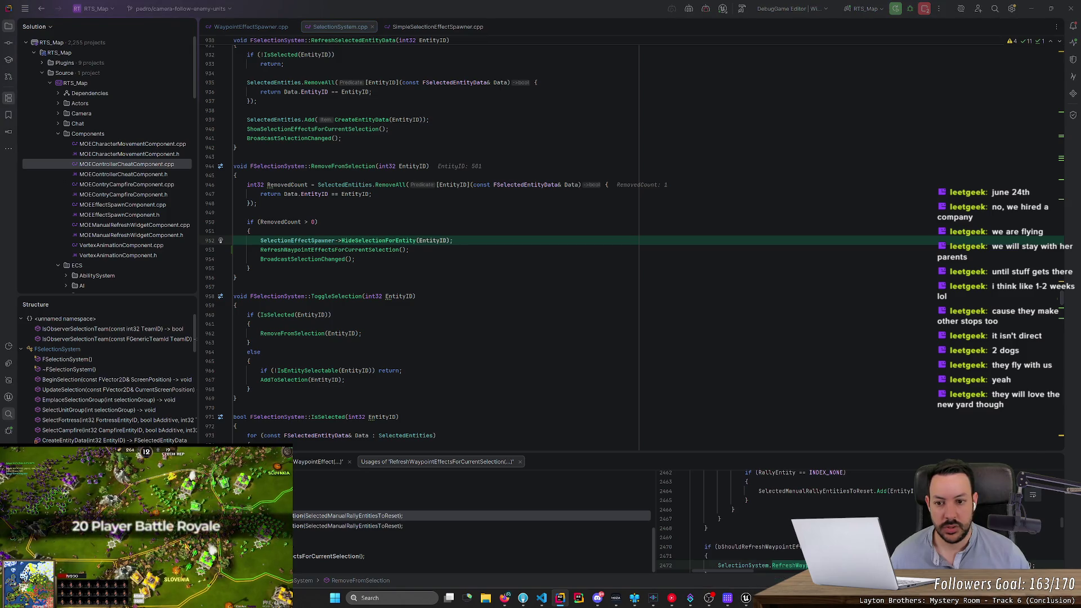
key(F5)
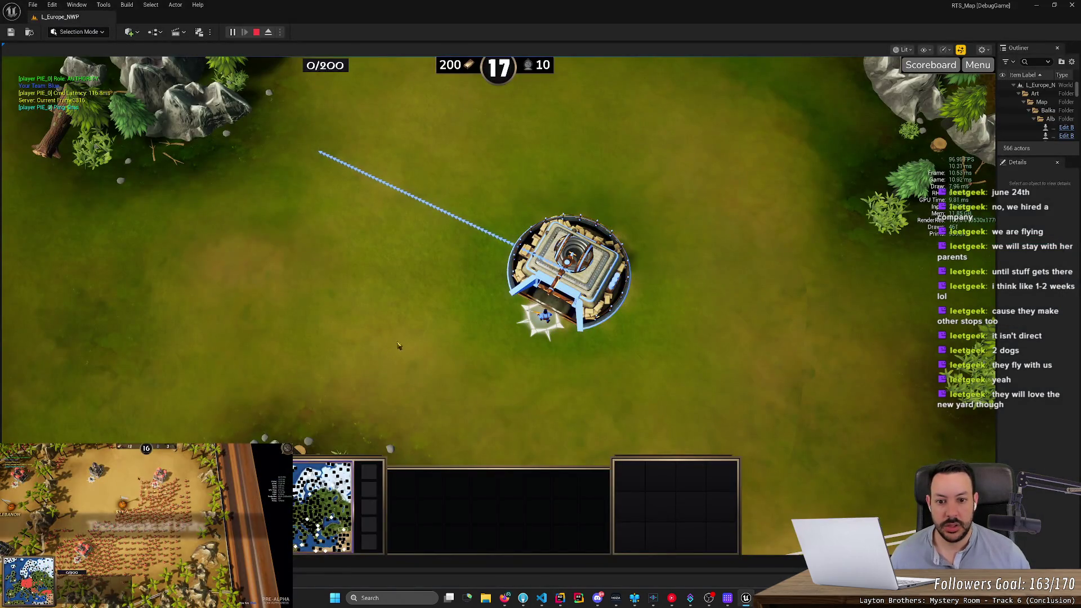
Step: Leave the running game and start a Live Coding recompile from the Unreal Editor toolbar
key(alt+Tab)
click(895, 9)
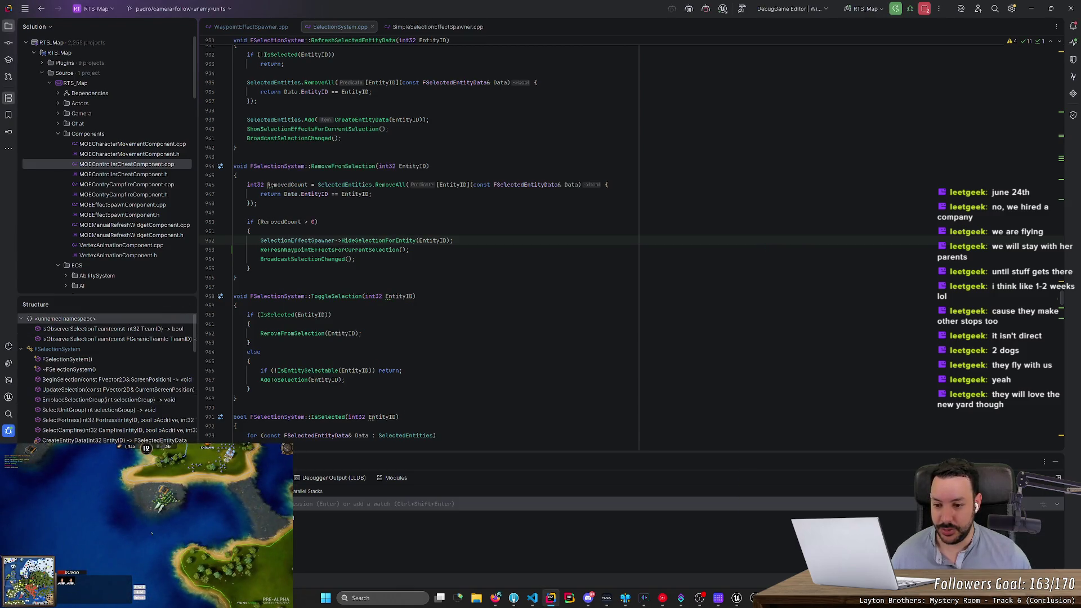
Step: Recompile with Ctrl+Alt+F11 and return to the game once the patch links
key(ctrl+alt+F11)
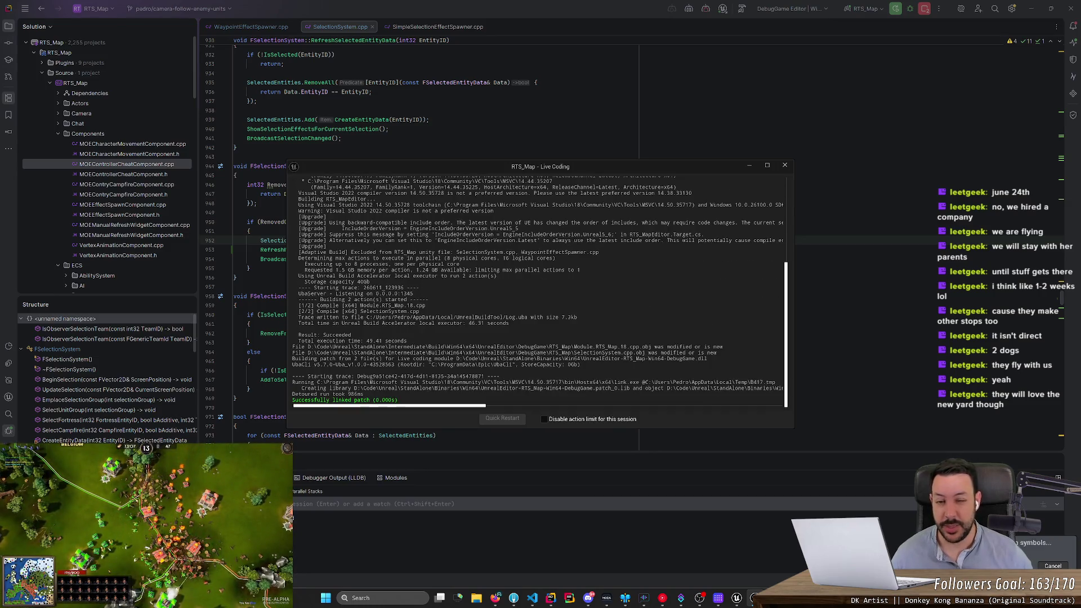
key(alt+Tab)
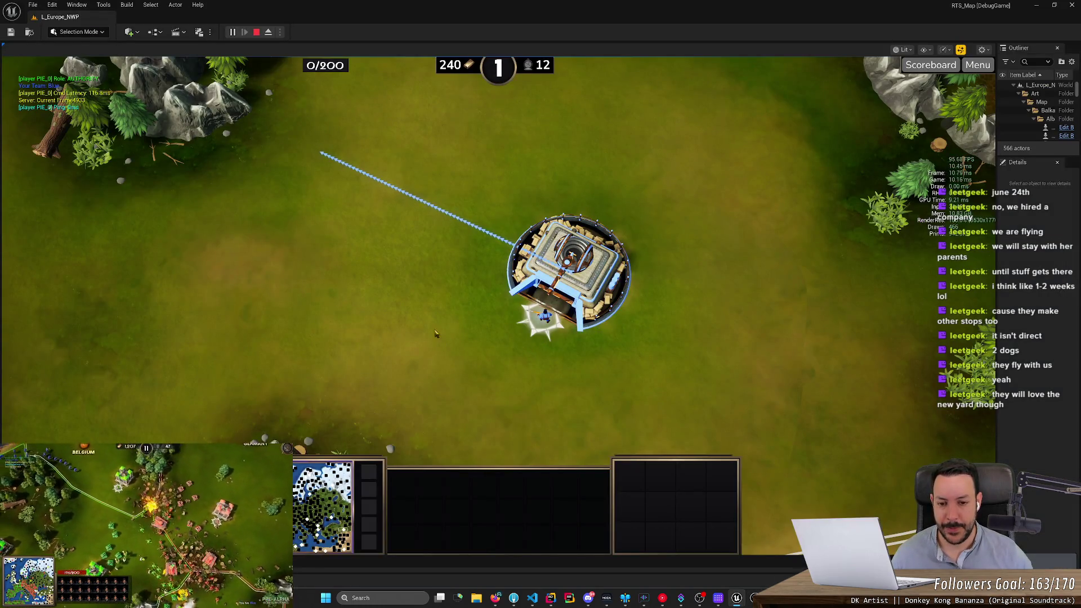
Step: Select and deselect the HQ twice, resuming from the line-48 breakpoint each time, then zoom out
click(569, 269)
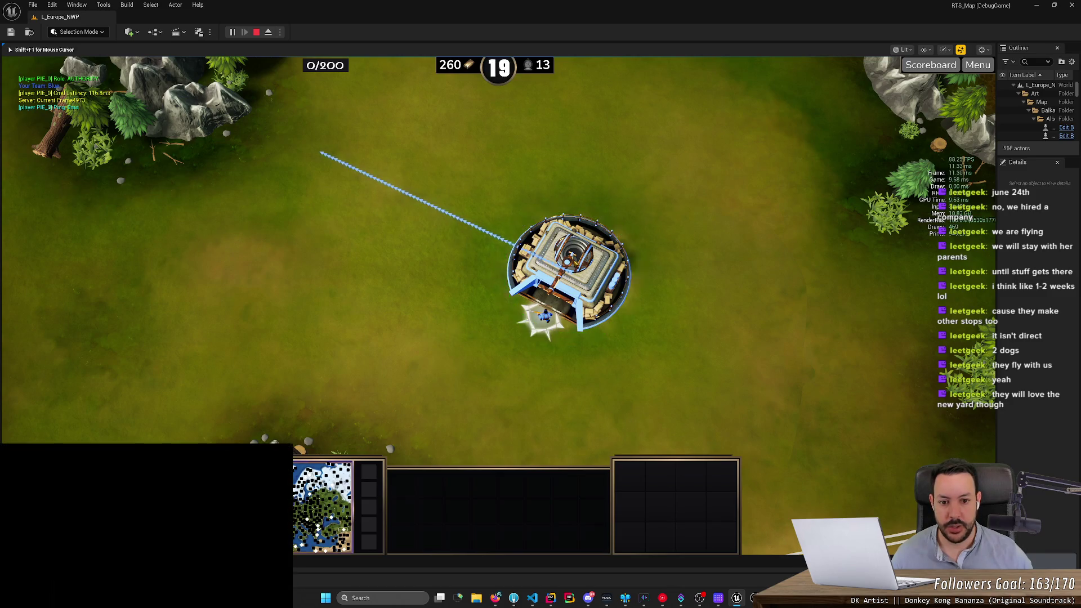
click(693, 182)
click(209, 198)
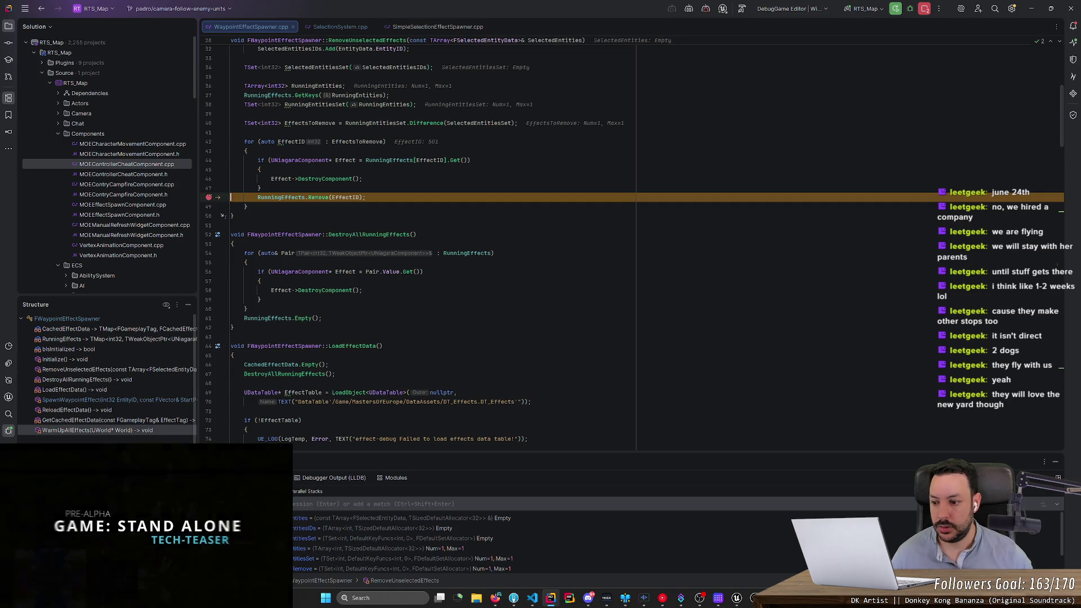
key(F5)
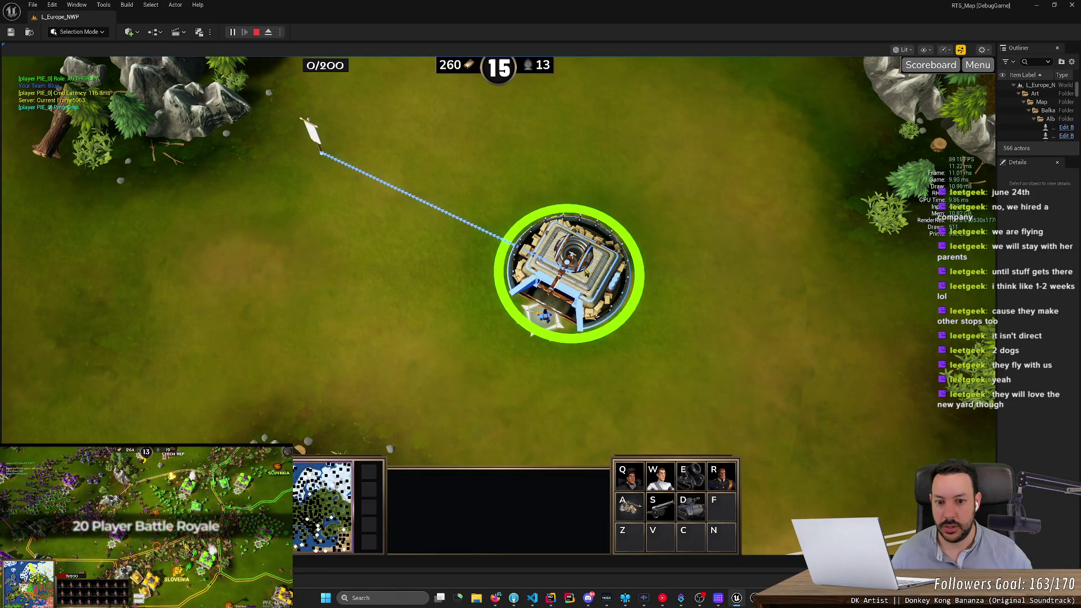
click(440, 335)
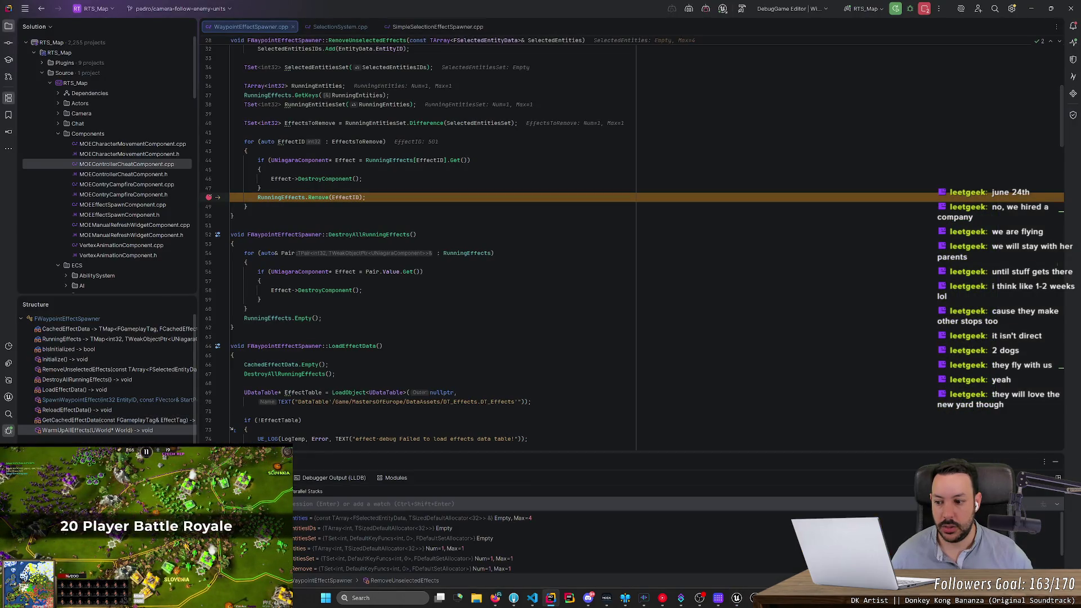
key(F5)
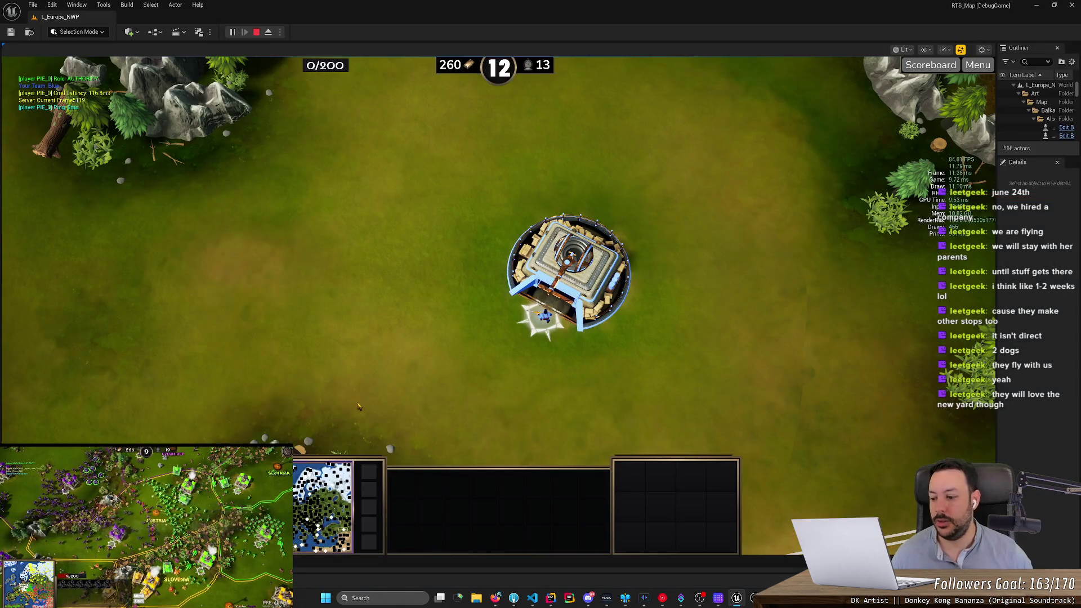
scroll(358, 406, down, 5)
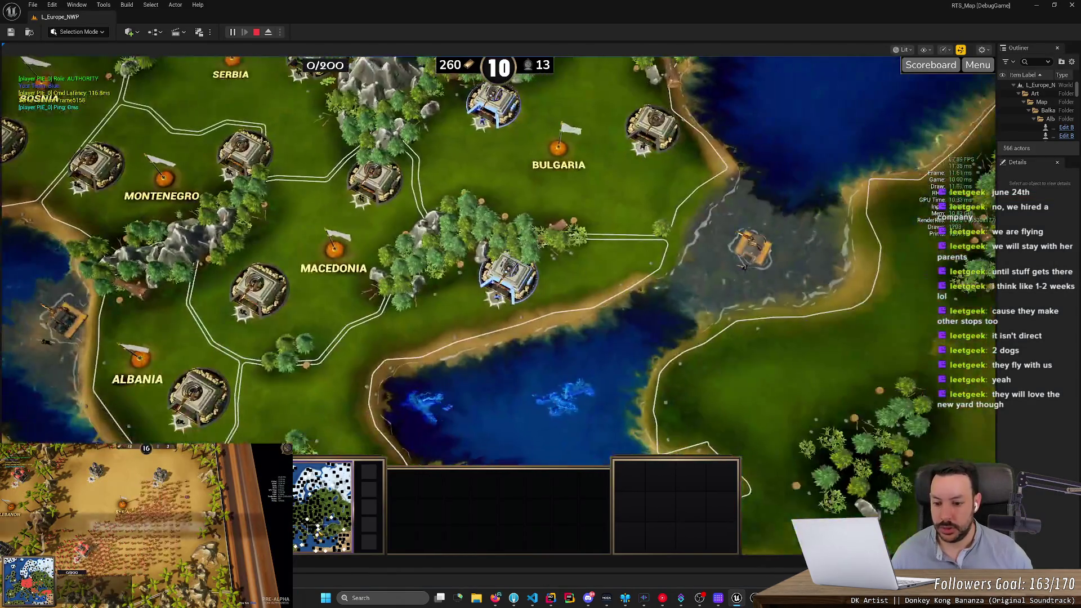
Step: Select both buildings, pan over Greece toward Serbia, and resume past the breakpoint before returning to Rider
double_click(493, 106)
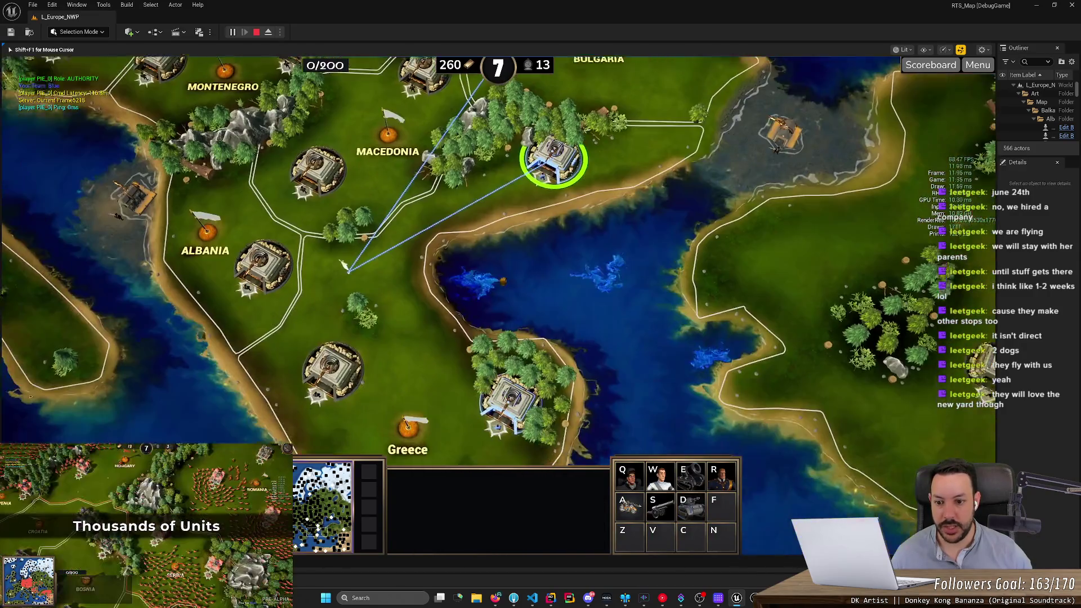
drag(287, 402, 349, 260)
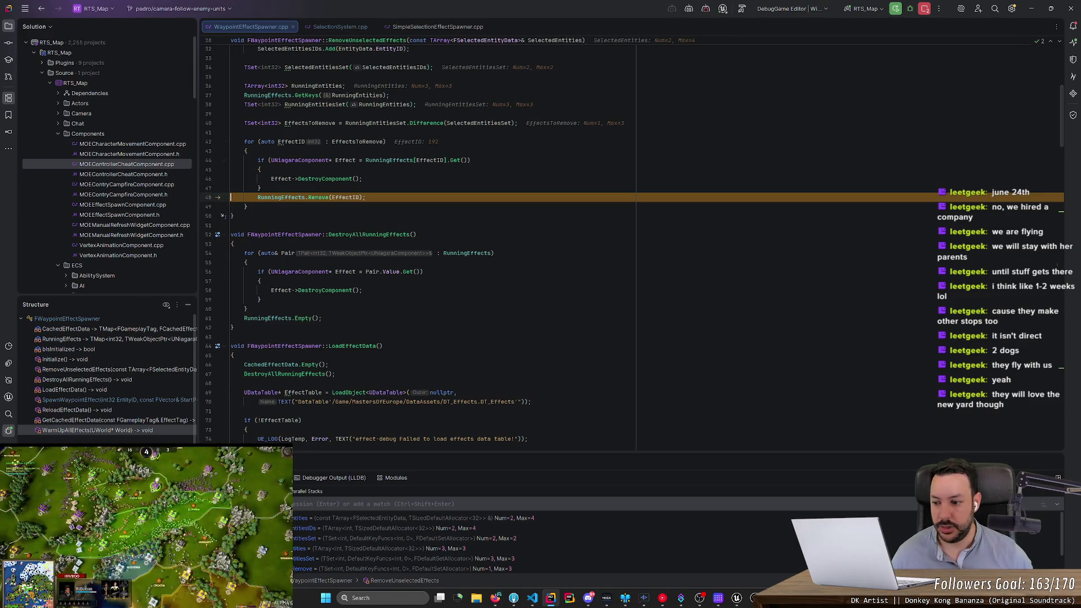
key(F9)
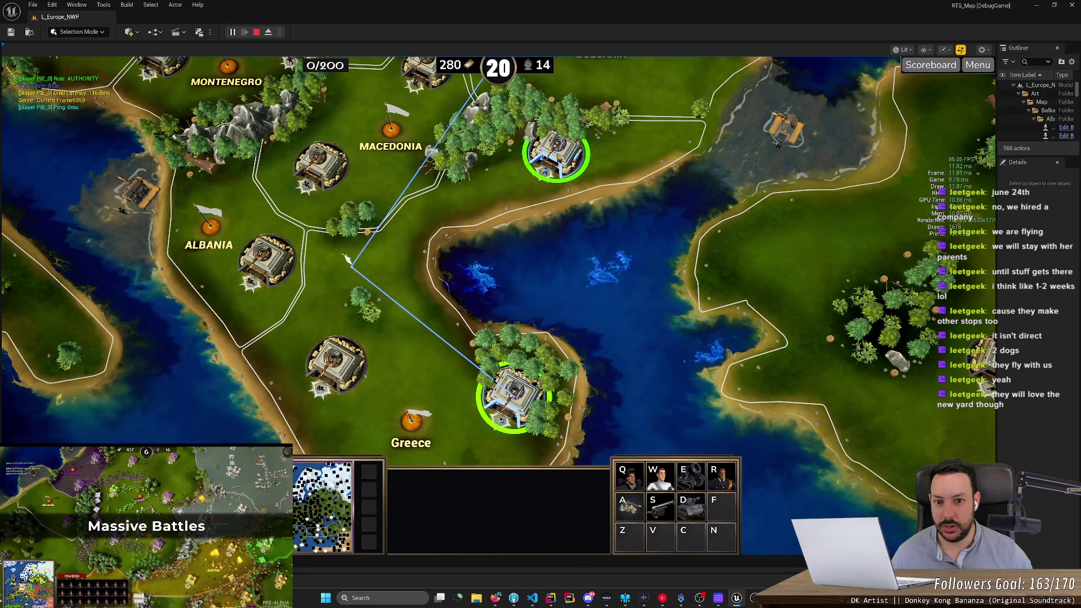
key(space)
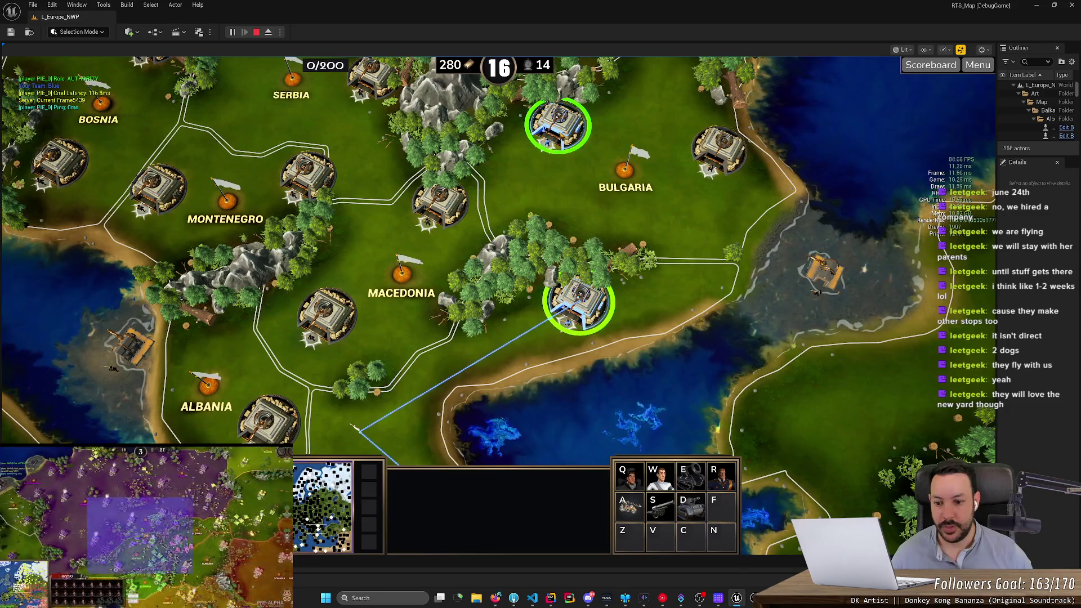
key(alt+Tab)
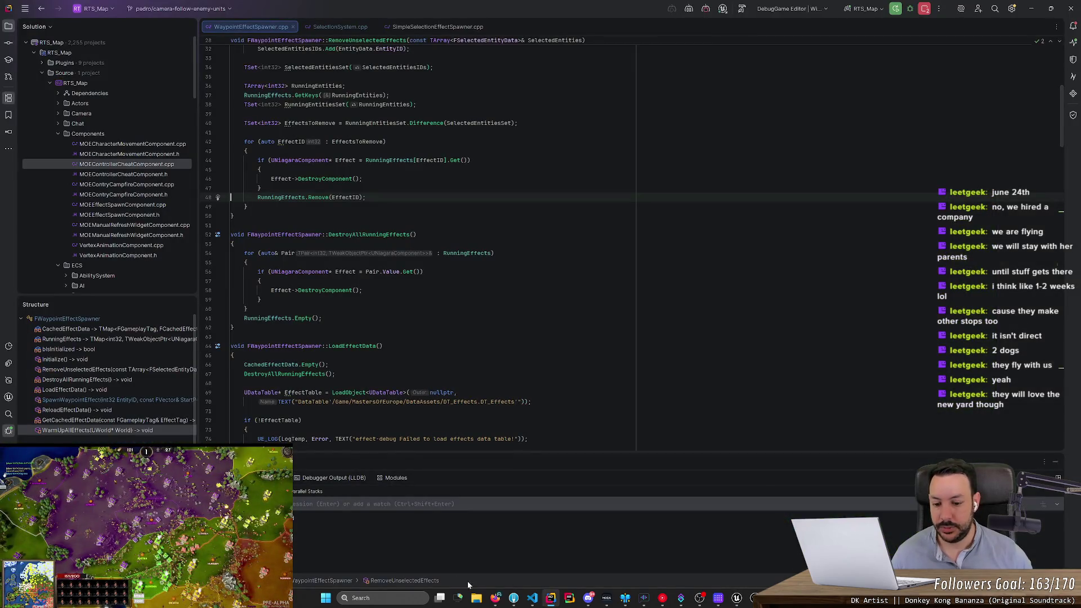
Step: In Fork's Local Changes, stage SelectionSystem.cpp and WaypointEffectSpawner.cpp
mouse_move(495, 599)
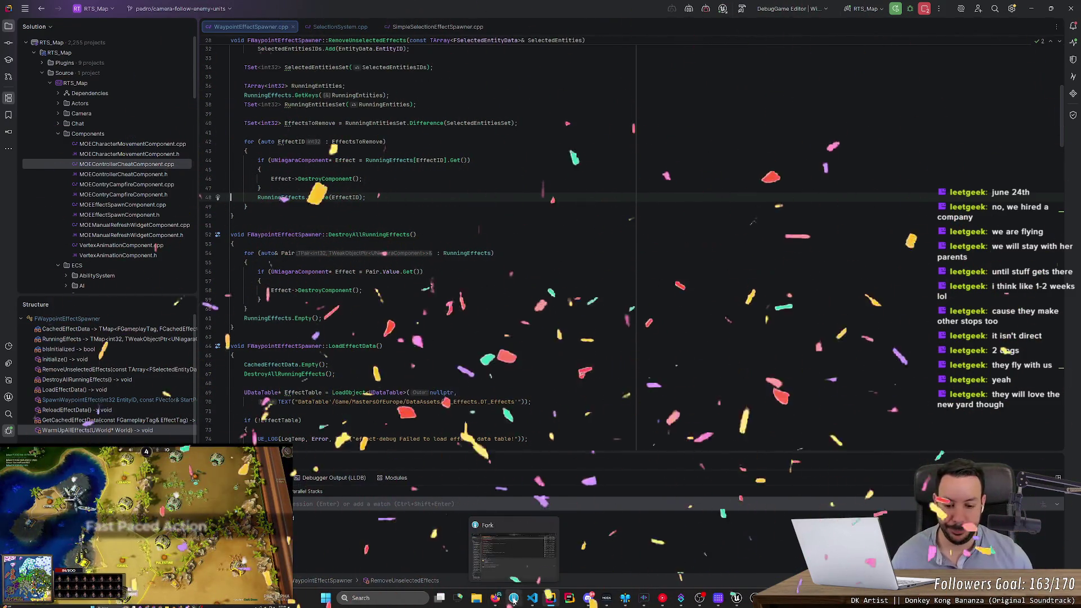
click(513, 600)
click(72, 55)
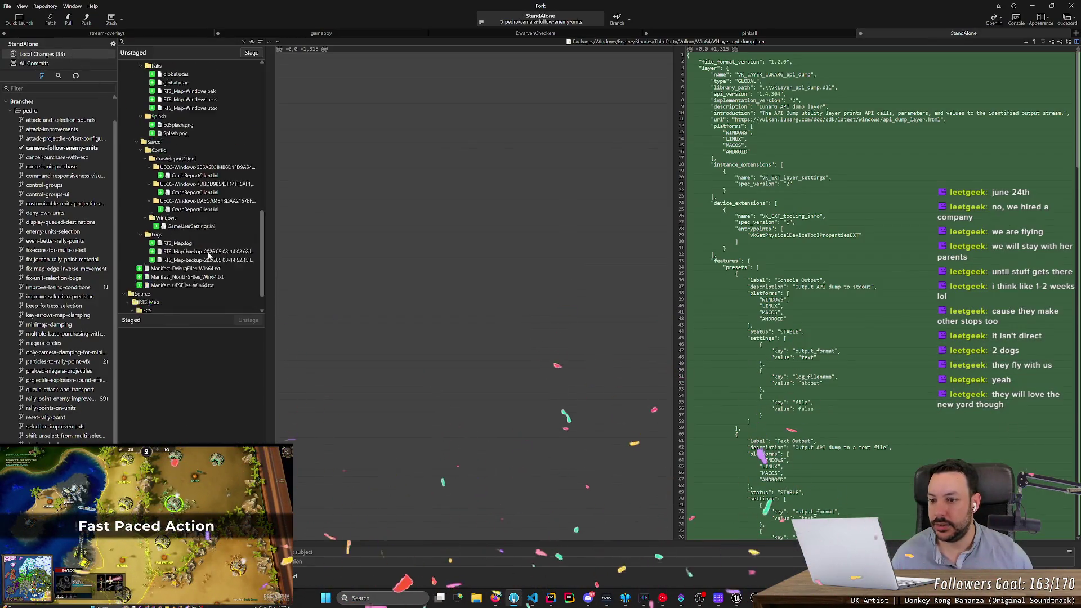
scroll(208, 255, down, 1)
click(192, 293)
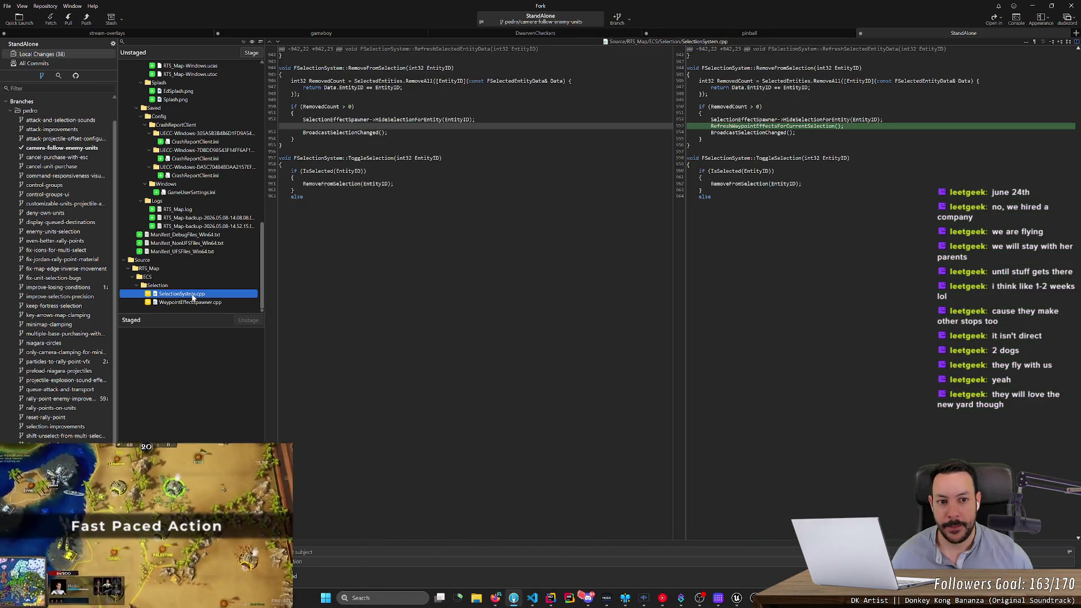
double_click(192, 294)
double_click(175, 304)
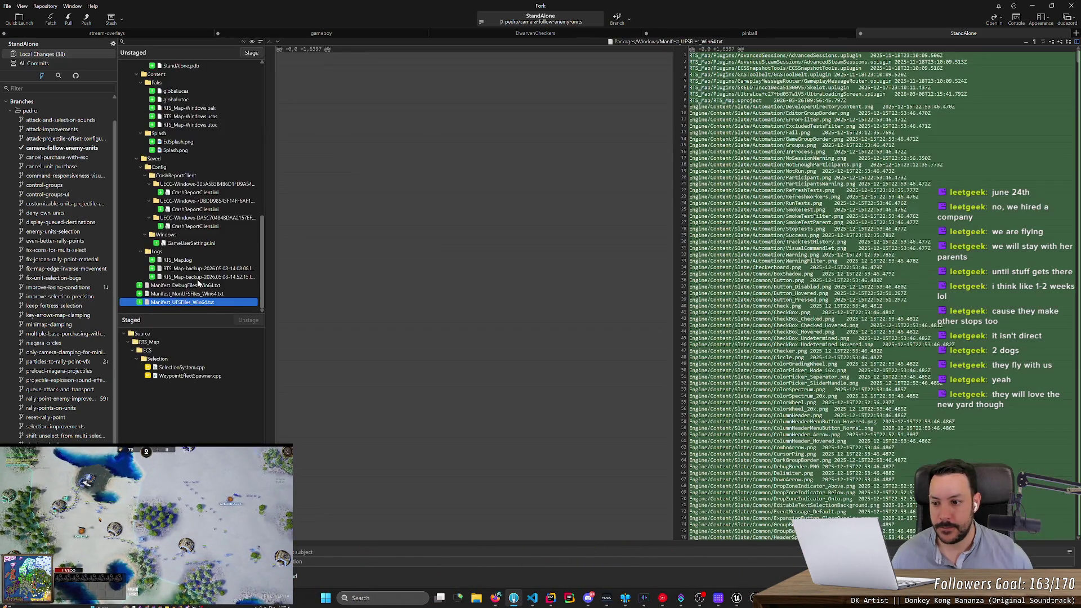
scroll(197, 284, up, 10)
scroll(197, 284, down, 10)
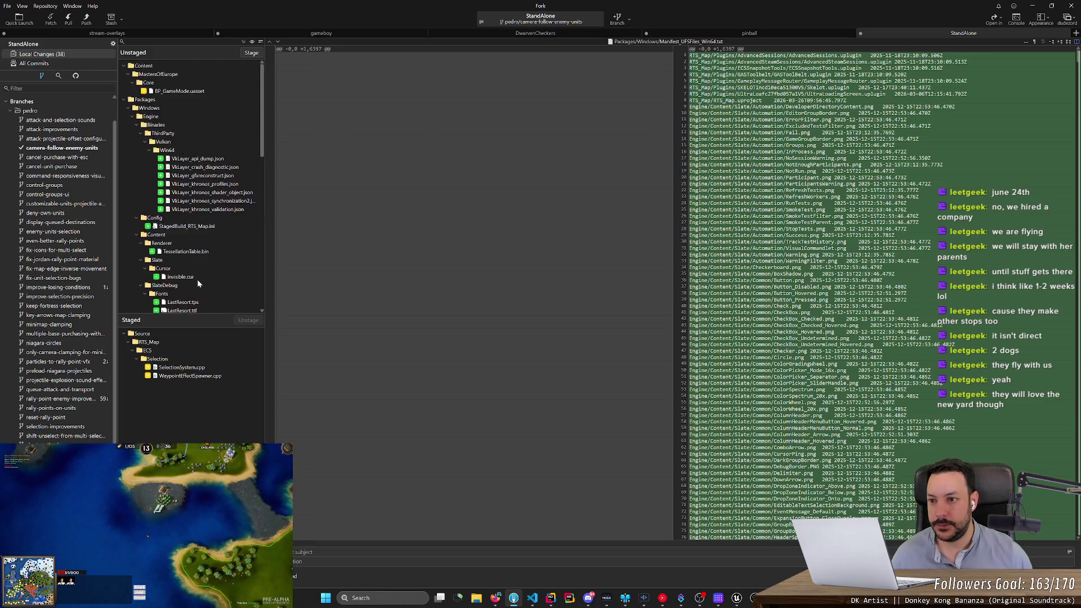
Step: Write the commit message, review the diff, and commit the two staged files
click(169, 552)
text(election and unselection waypoint visualization)
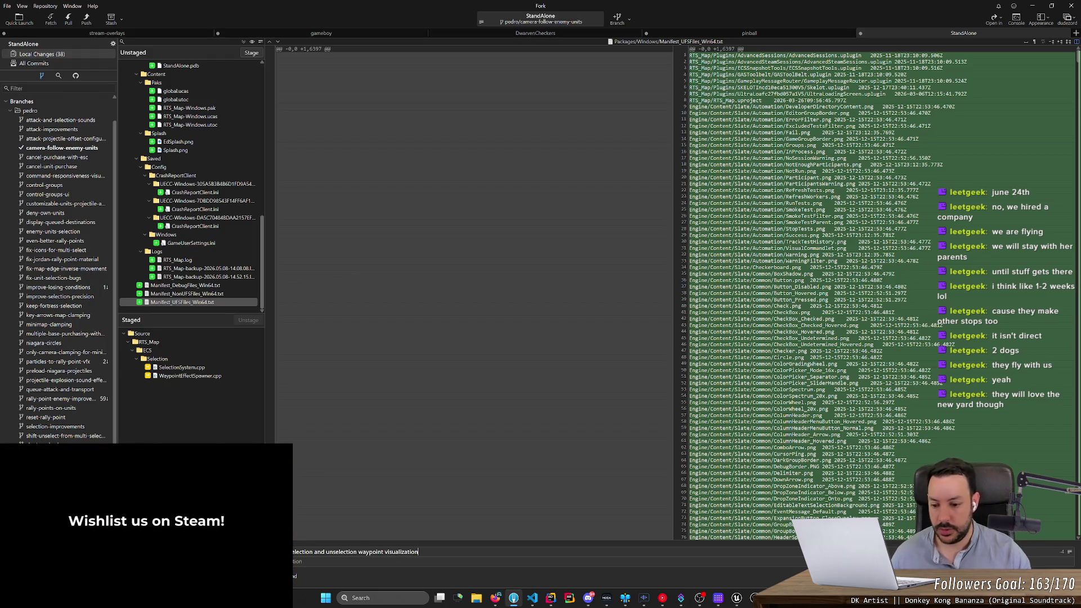
click(473, 282)
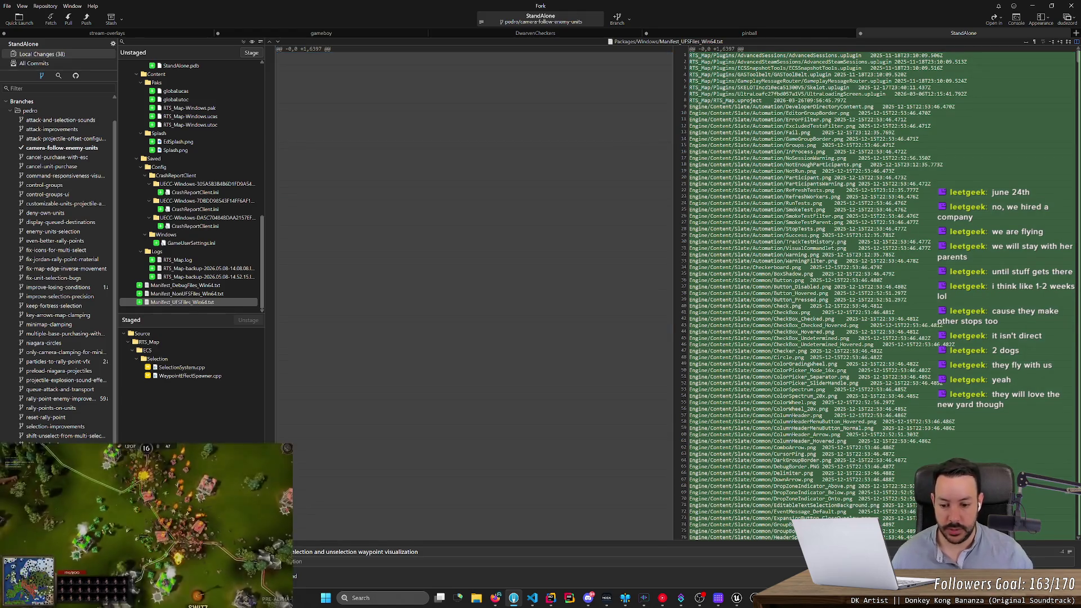
scroll(473, 281, down, 5)
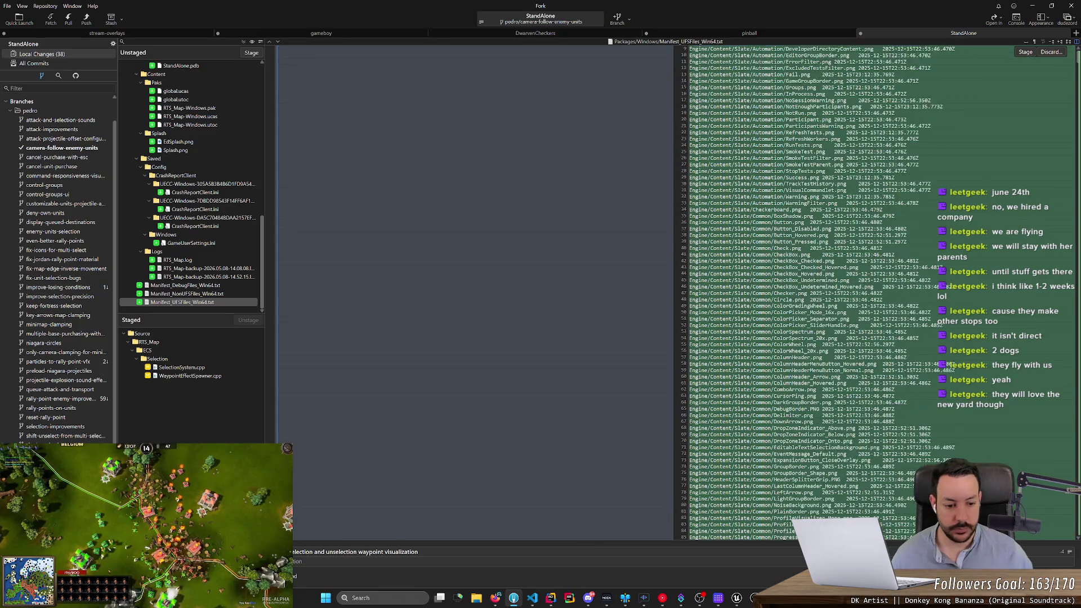
scroll(192, 267, up, 3)
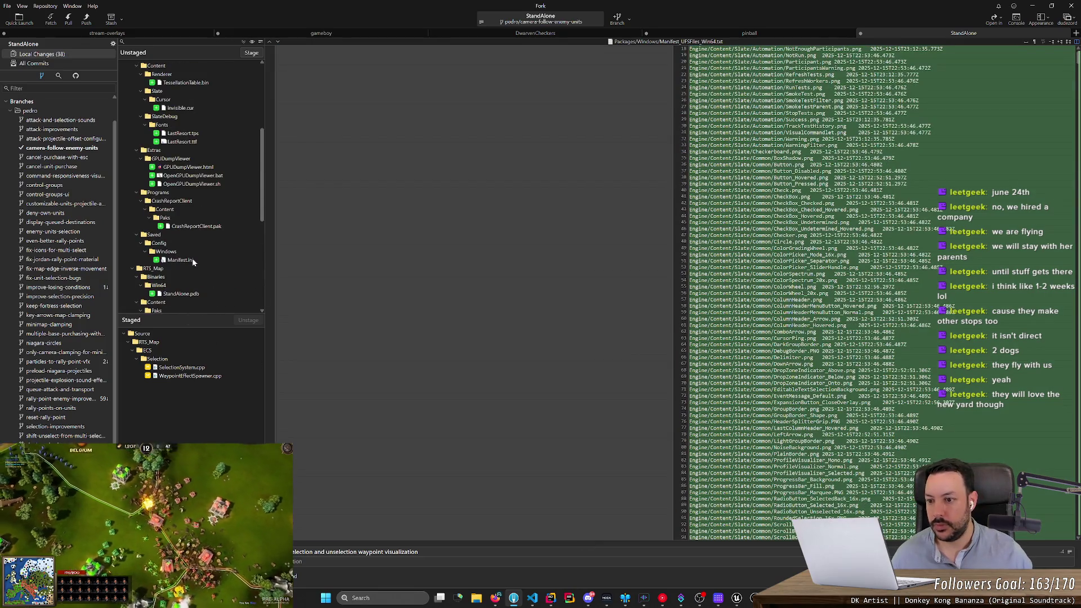
scroll(193, 262, up, 5)
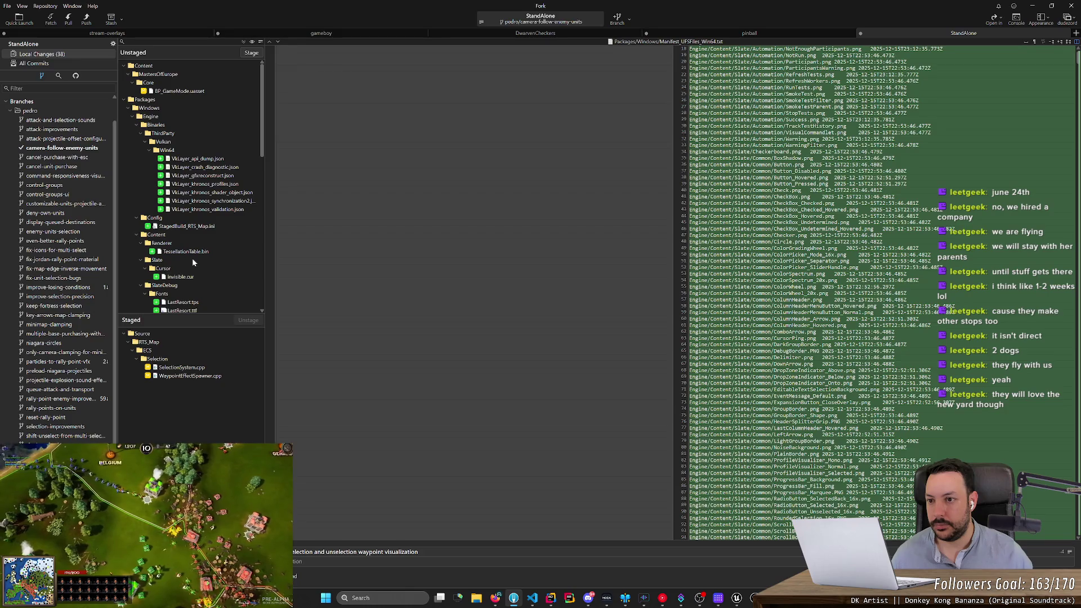
scroll(193, 261, down, 10)
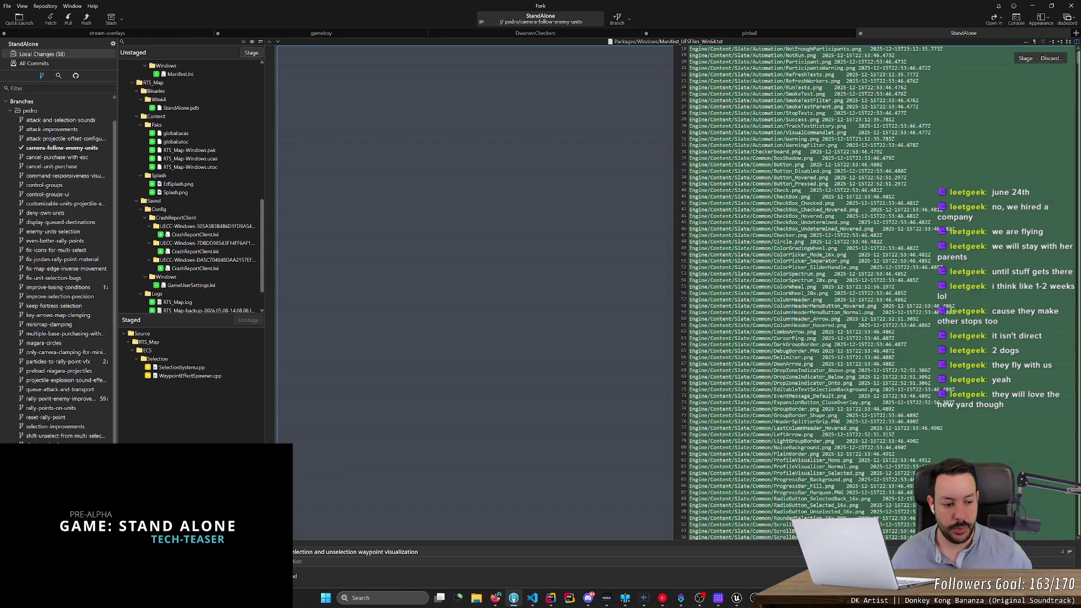
key(ctrl+Return)
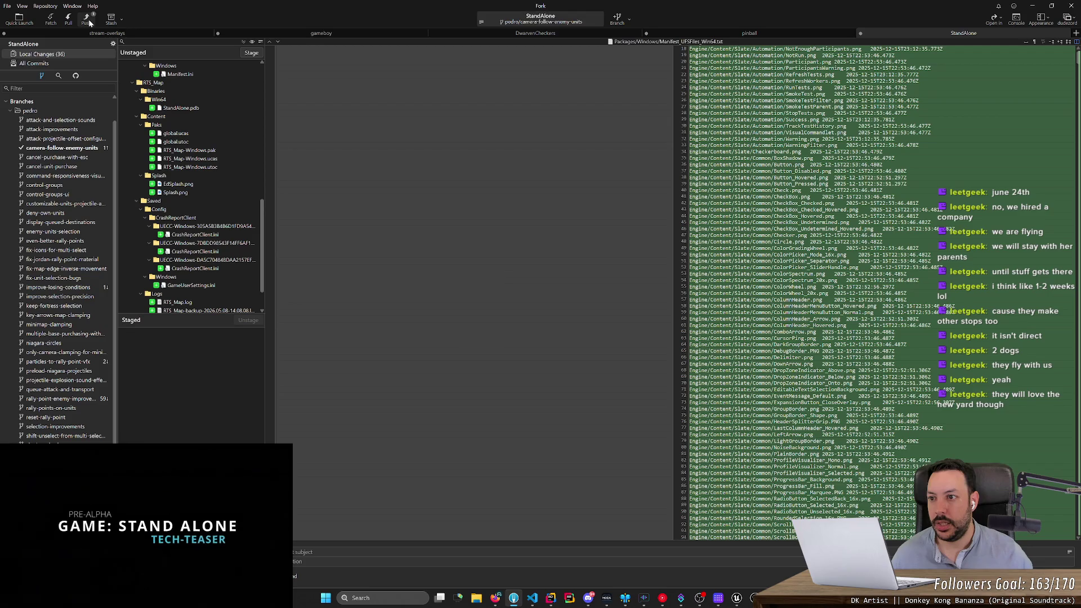
Step: Push the pedro/camera-follow-enemy-units branch to origin
click(89, 21)
key(Return)
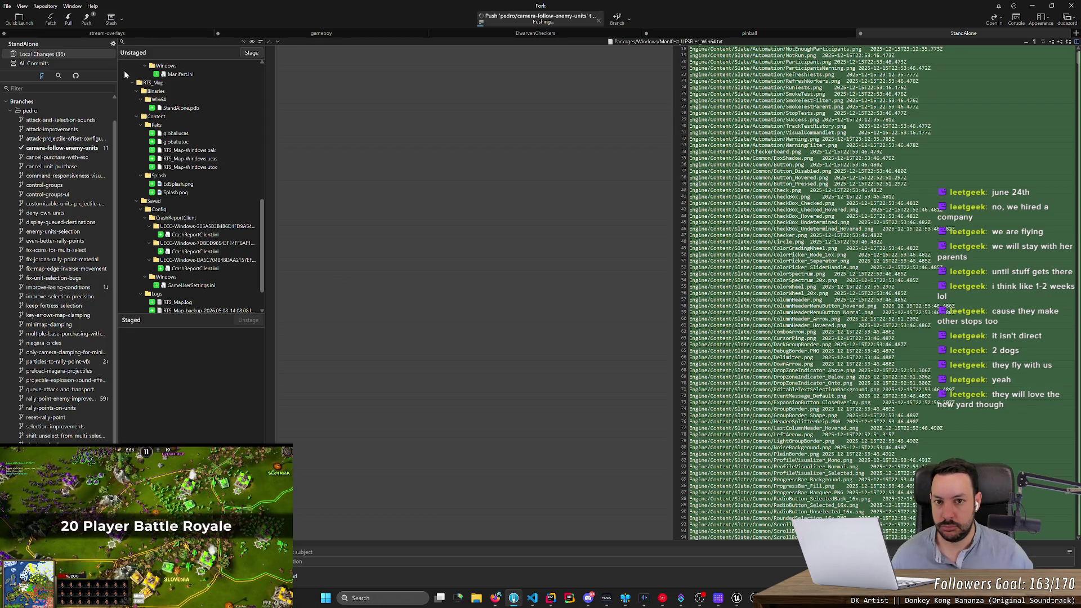
mouse_move(499, 597)
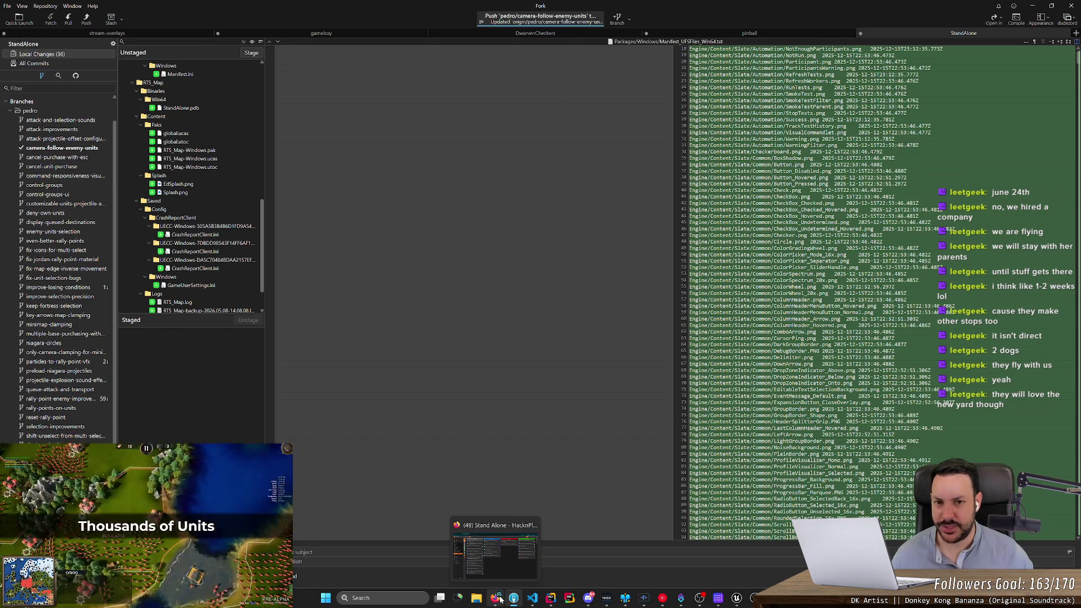
click(499, 597)
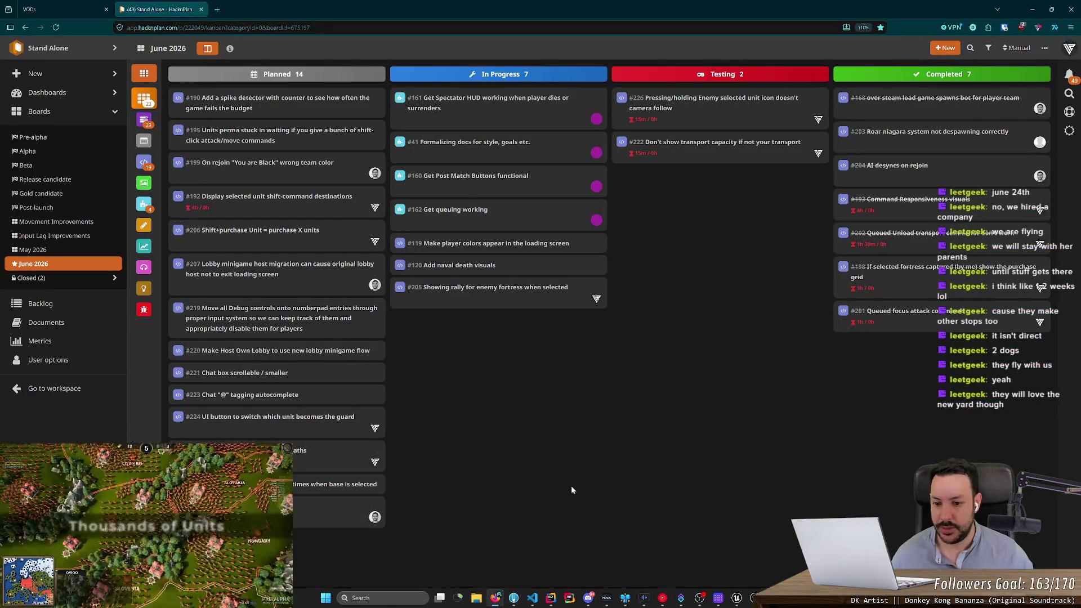
Step: Move task #205 into the Testing column and log 1h of work on it
mouse_move(496, 290)
mouse_down()
mouse_move(641, 285)
mouse_move(735, 260)
mouse_up()
click(721, 181)
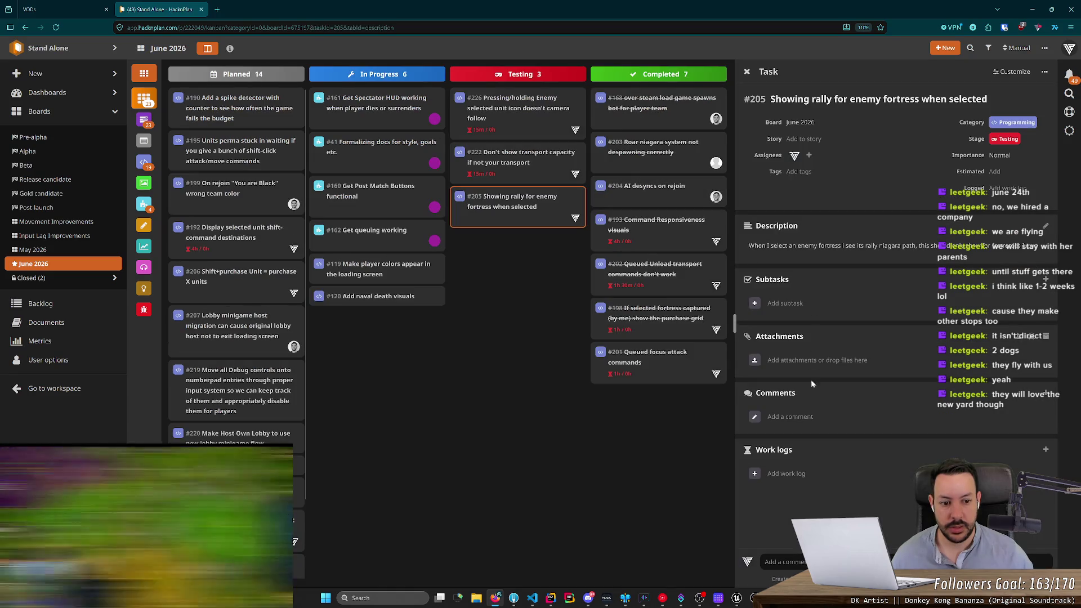
click(1044, 449)
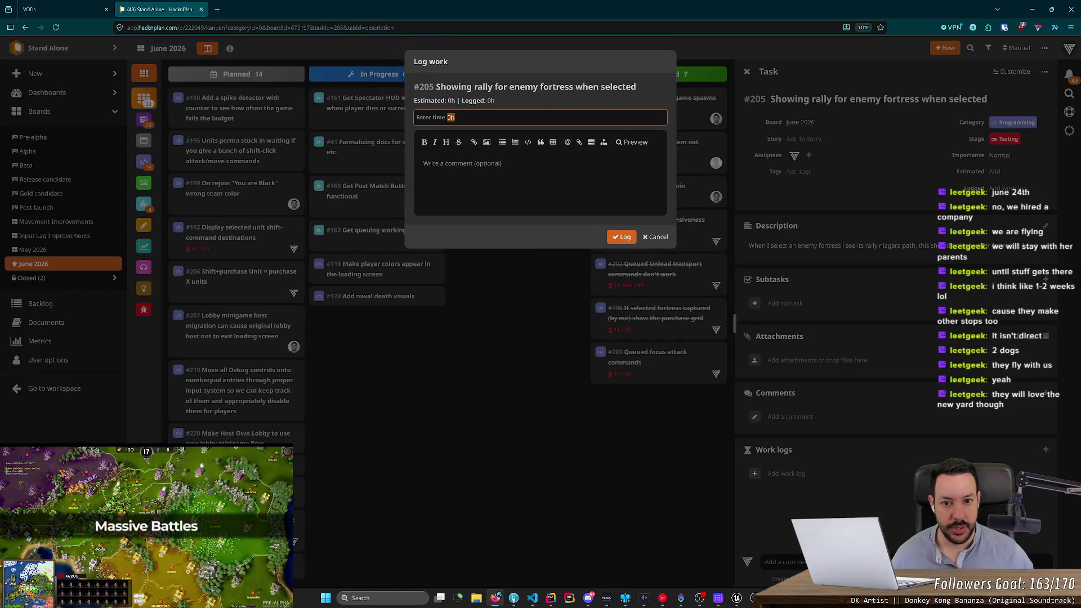
text(1h)
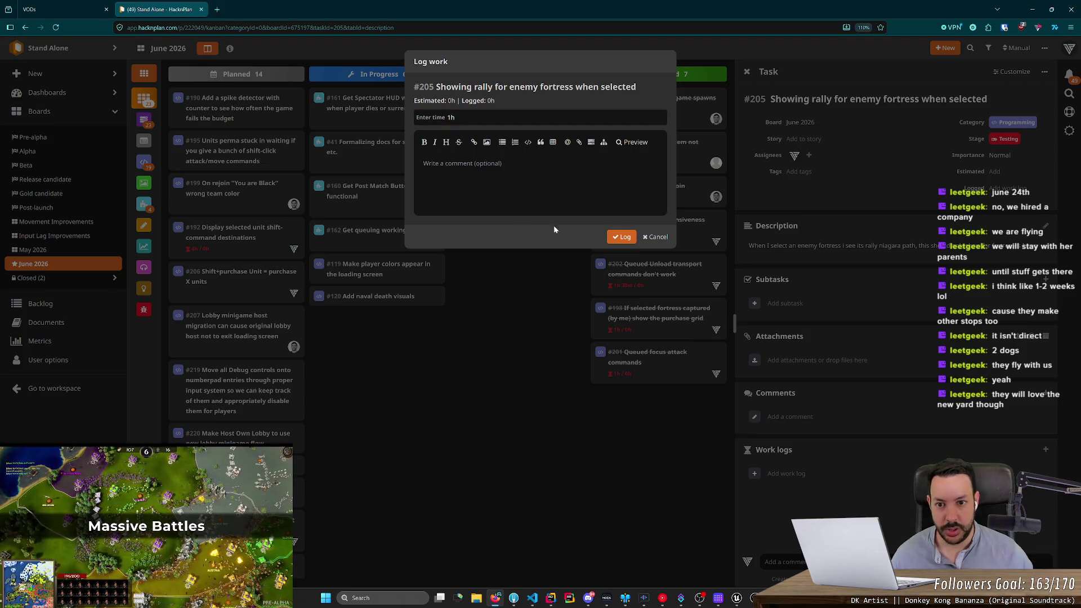
click(612, 236)
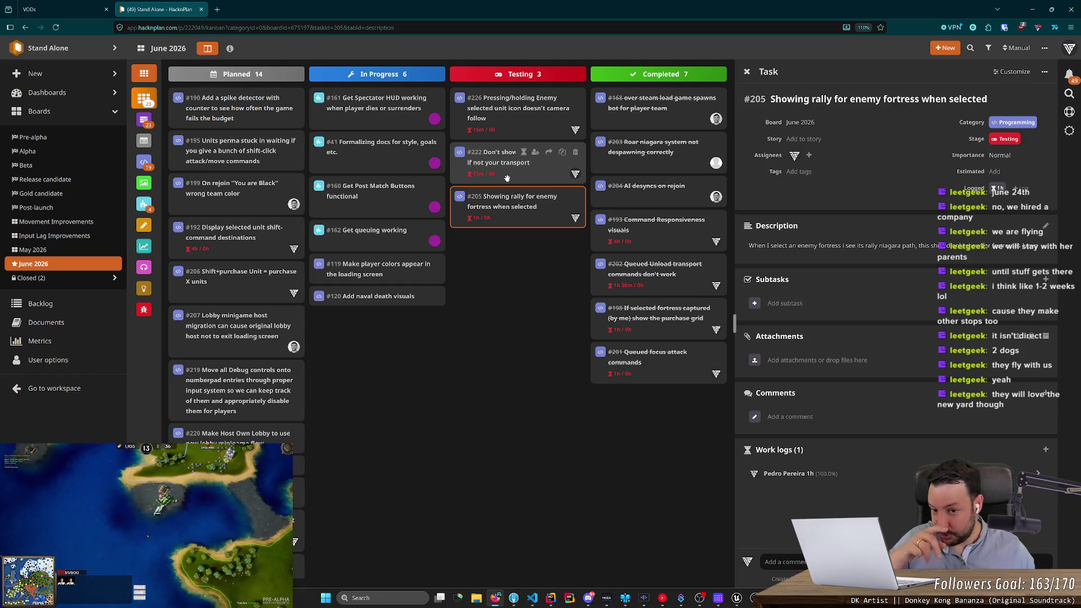
Step: Glance at tasks #226 and #222, then close #205's details to show the full board
click(499, 127)
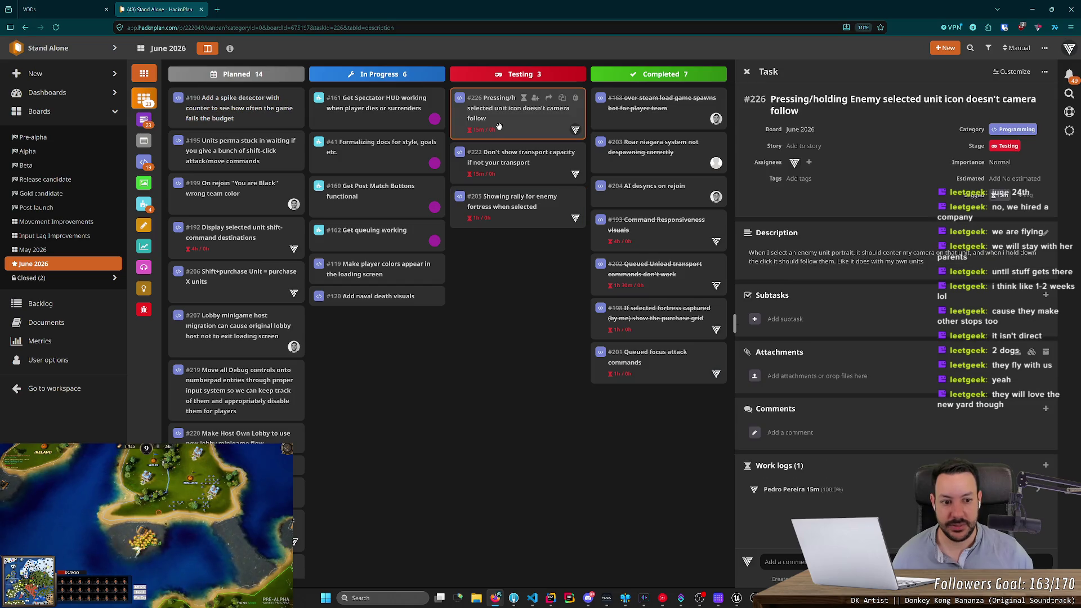
click(493, 154)
click(495, 214)
click(512, 291)
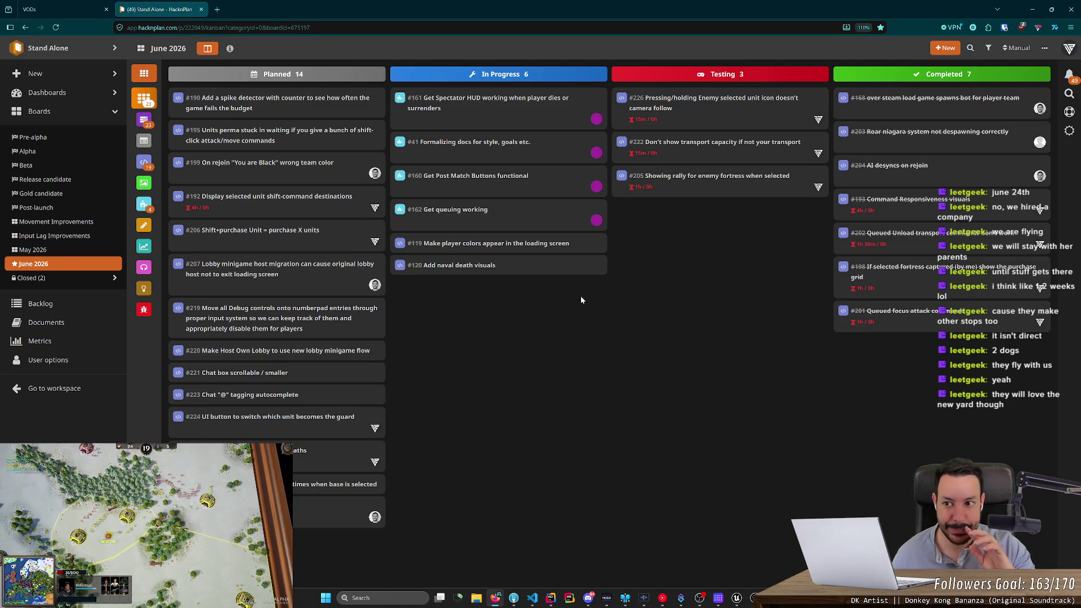
key(alt+Tab)
key(alt+Tab)
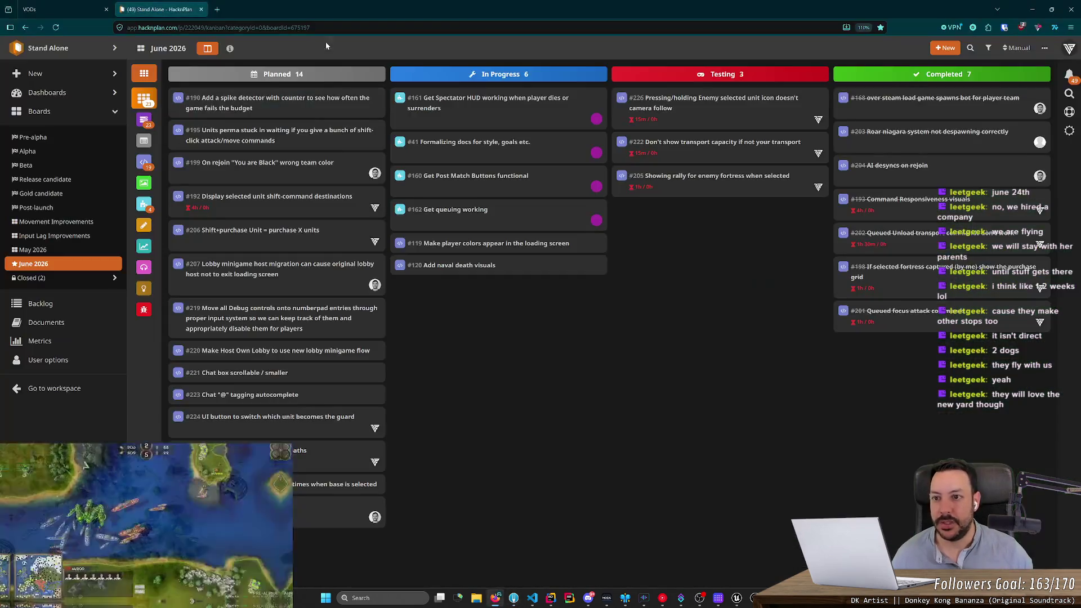
click(220, 10)
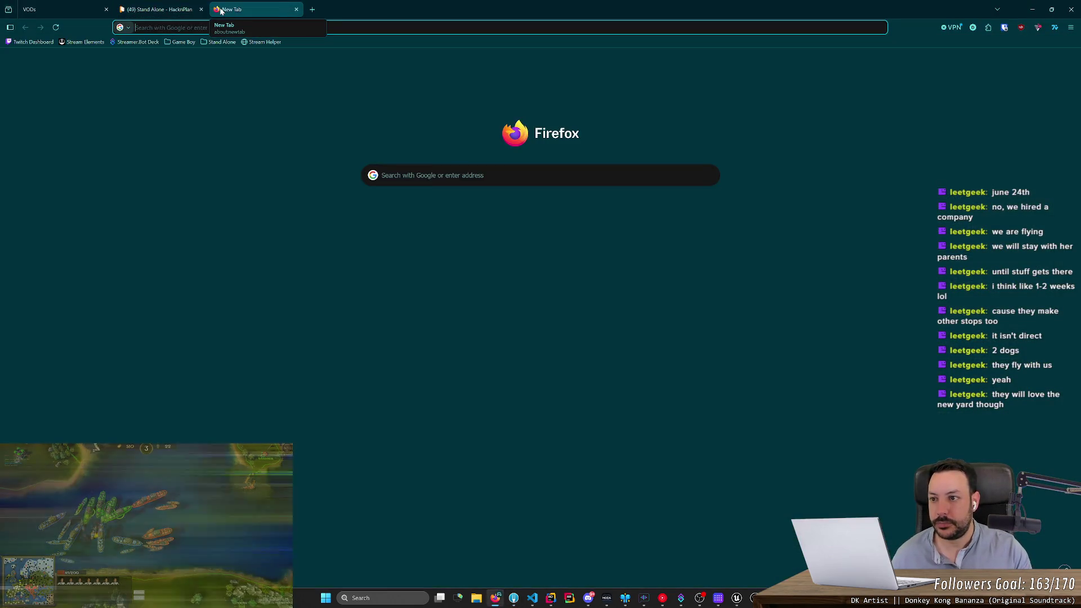
Step: Go to the StandAlone GitHub repository and start a pull request for the pushed branch
text(github.com/)
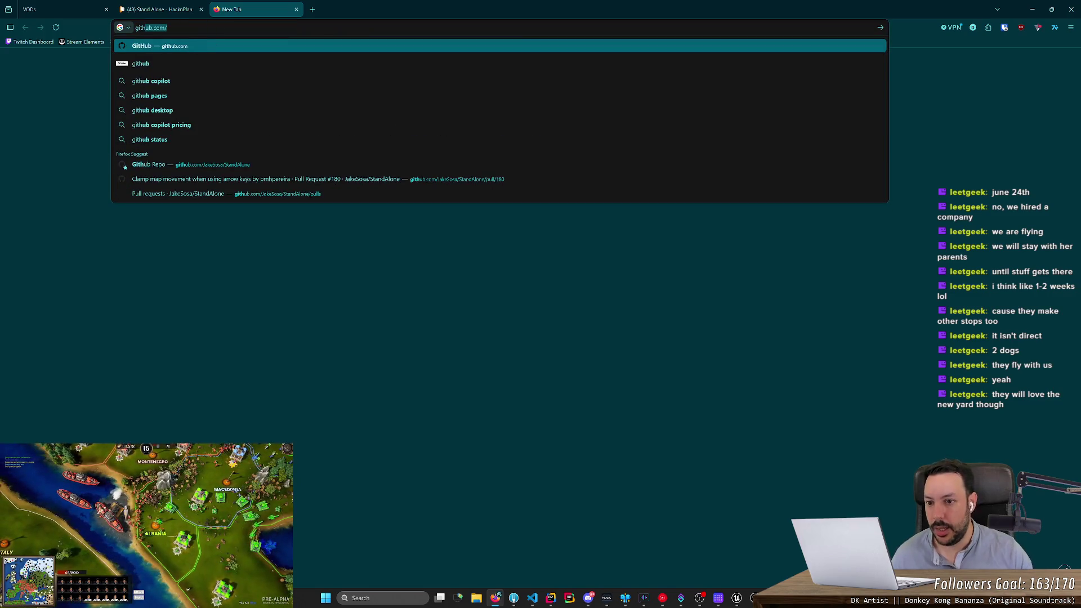
key(Down)
key(Down)
key(Down)
key(Up)
key(Return)
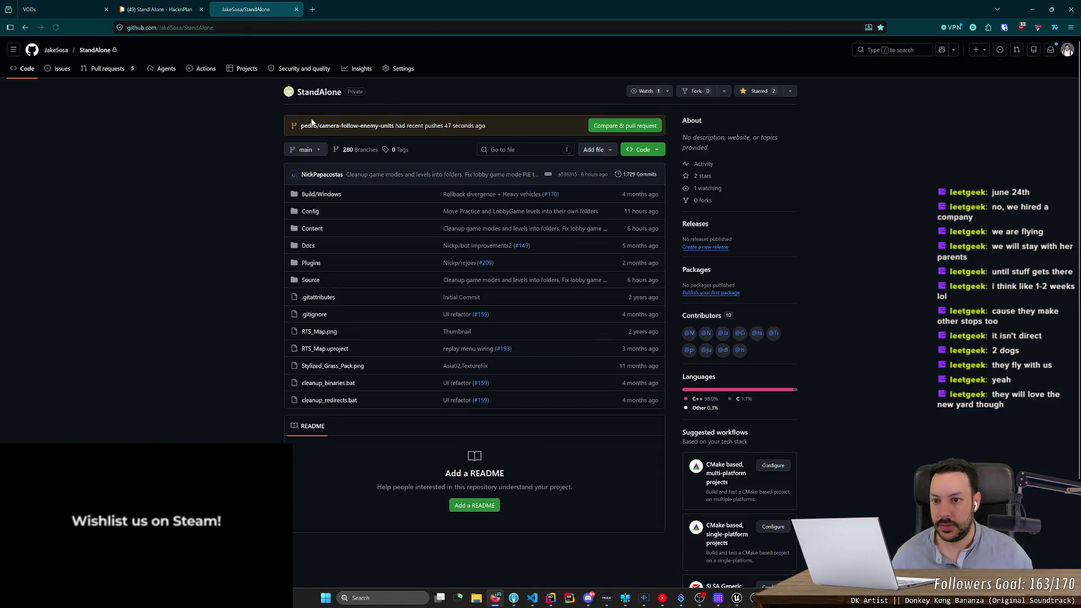
click(621, 127)
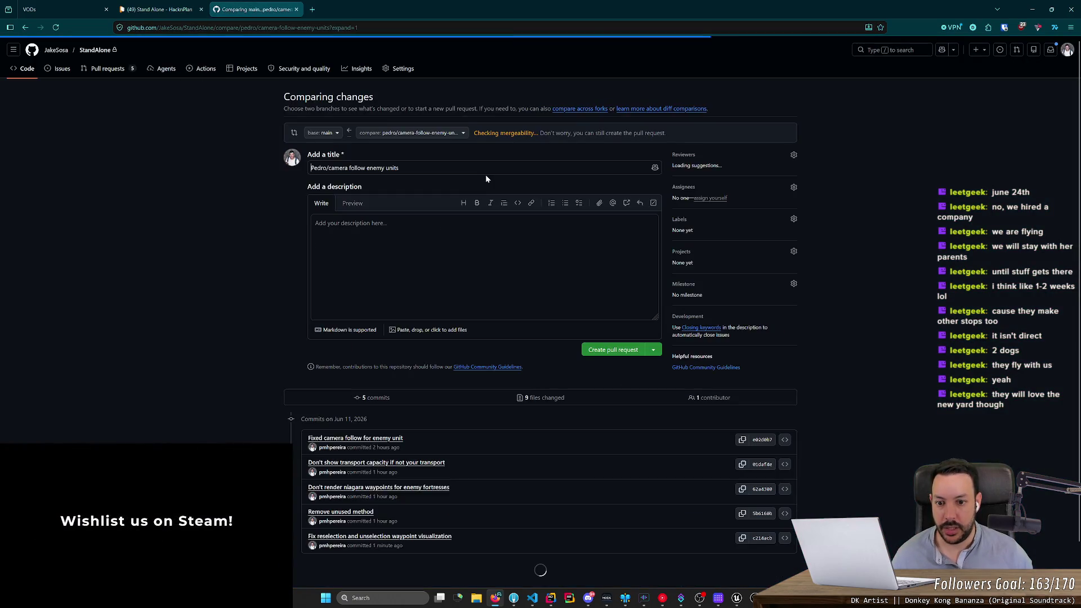
Step: Title the pull request 'Multiple fixes' and create it
drag(400, 168, 231, 167)
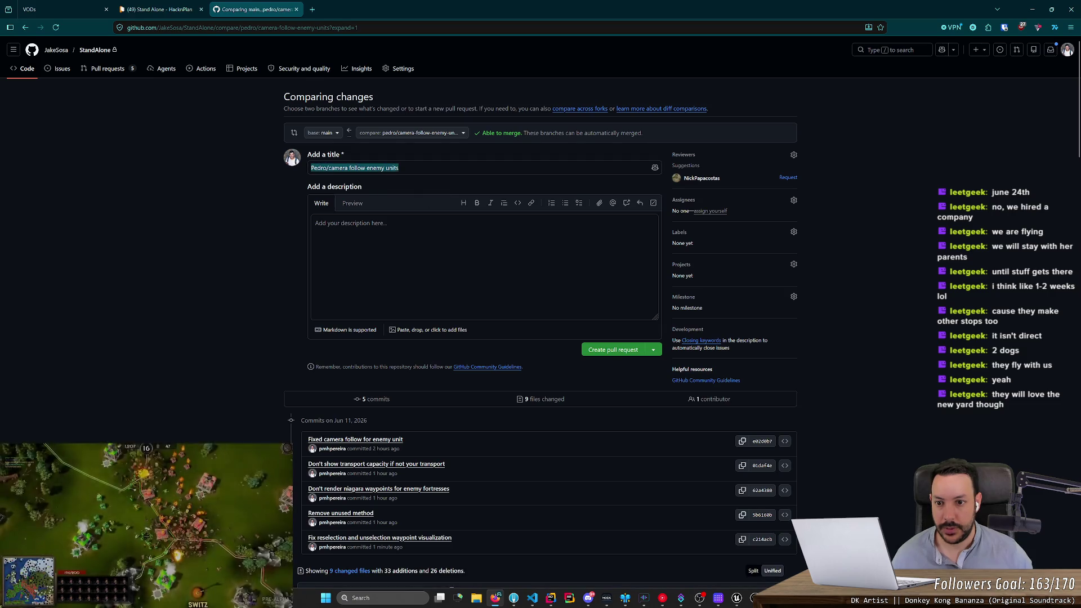
text(Multiple fixes)
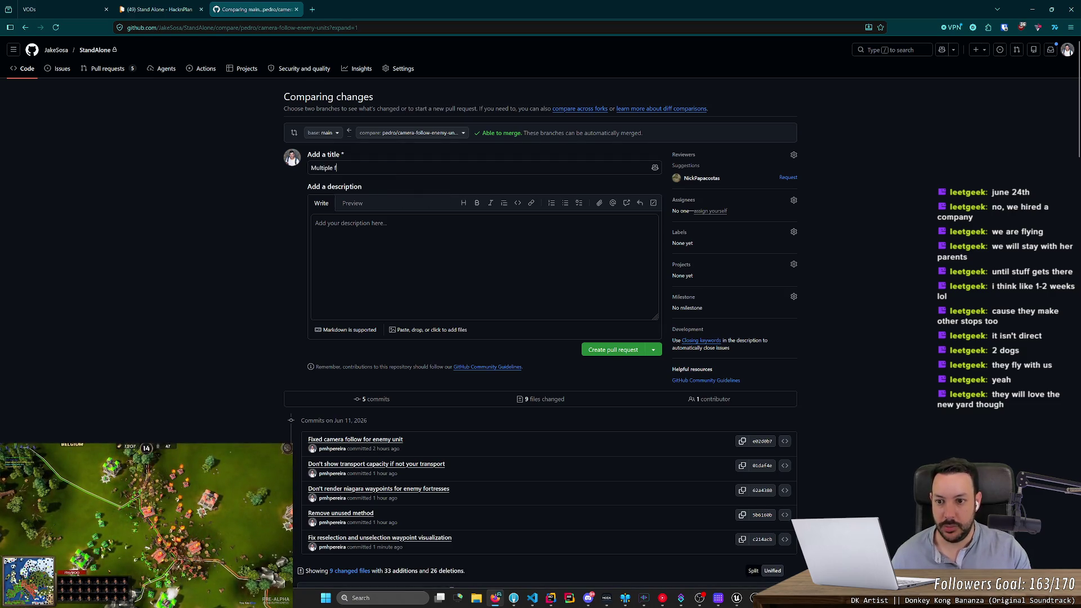
key(Tab)
key(Tab)
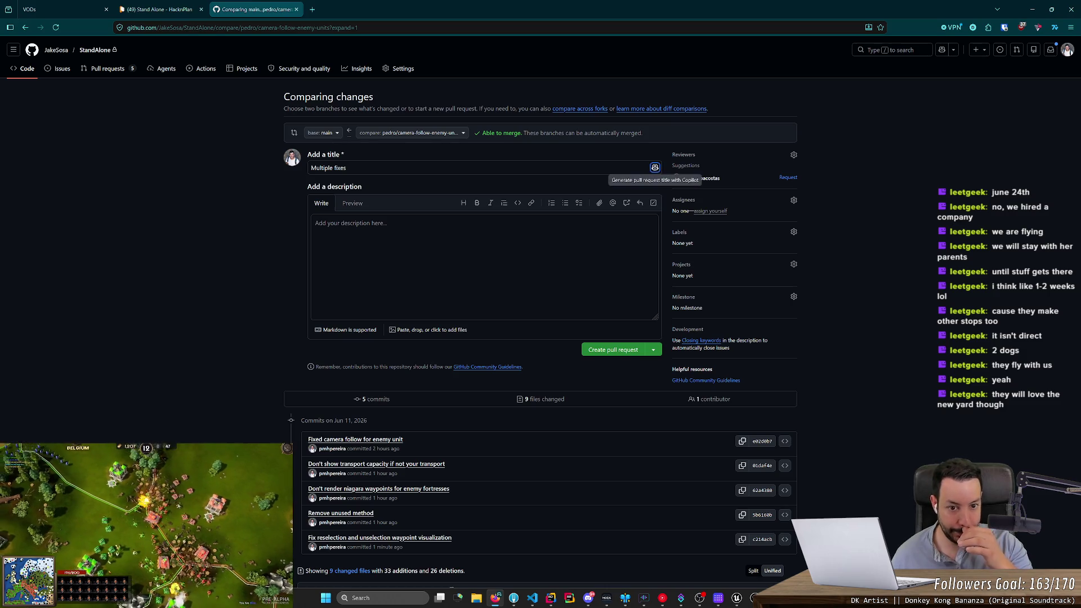
scroll(222, 204, down, 2)
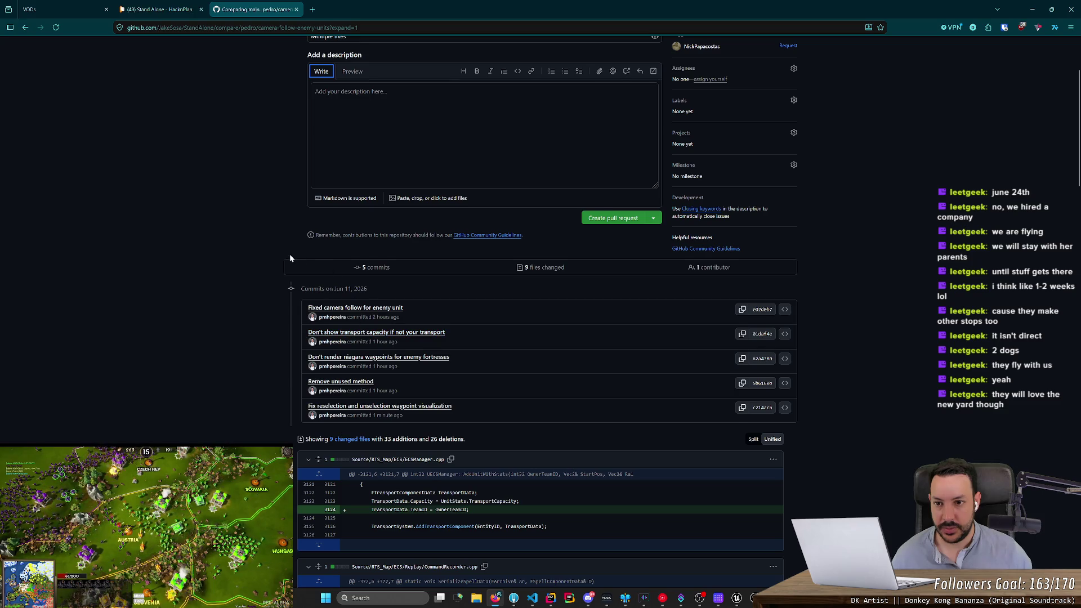
scroll(290, 258, up, 2)
click(347, 167)
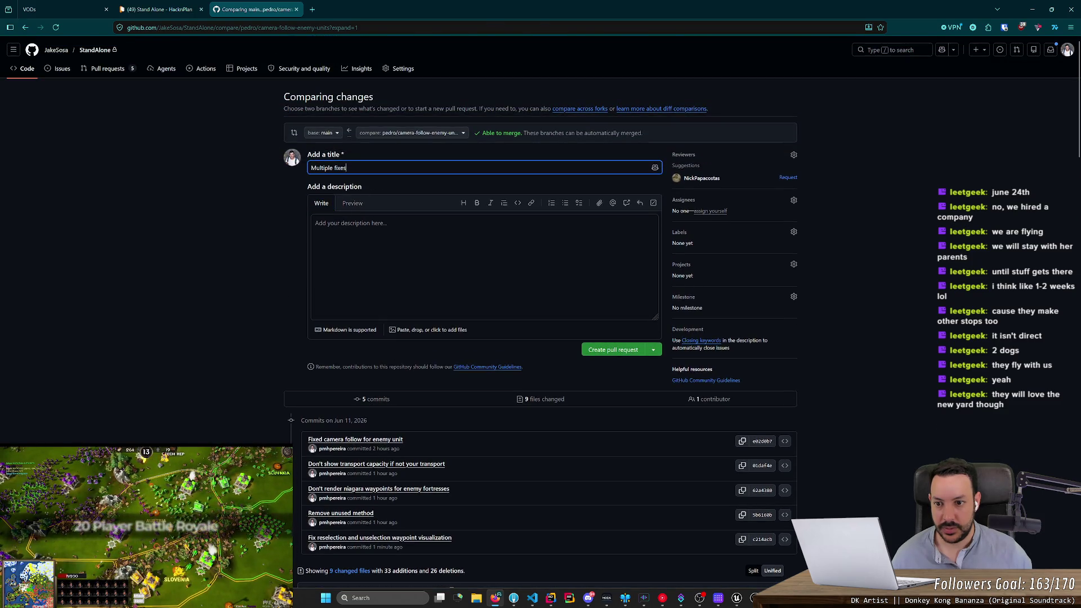
click(619, 350)
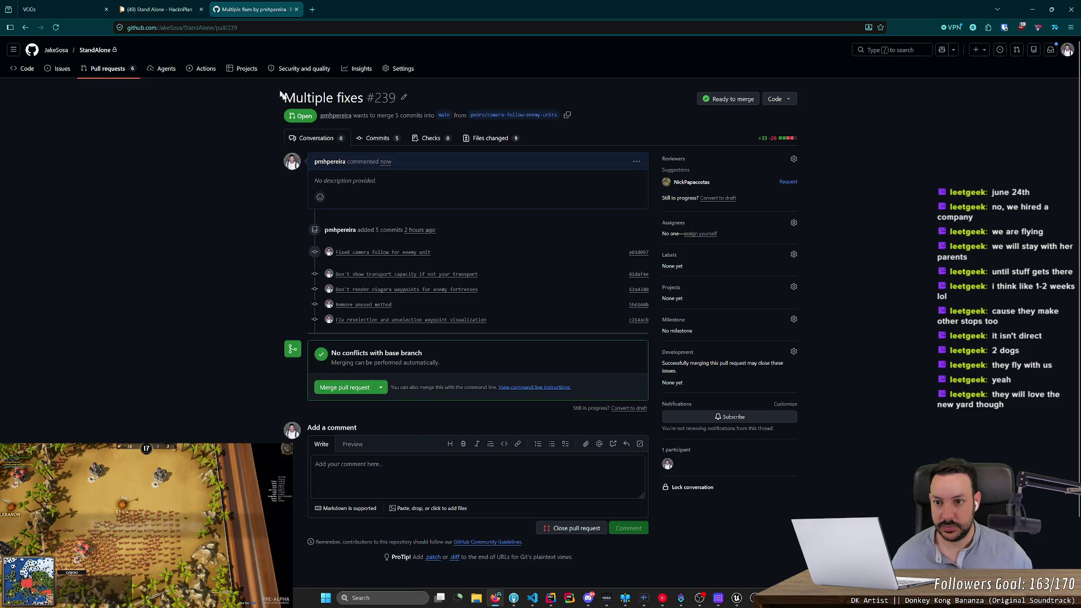
key(super+shift+s)
mouse_move(299, 240)
mouse_down()
mouse_move(540, 345)
mouse_move(505, 330)
mouse_up()
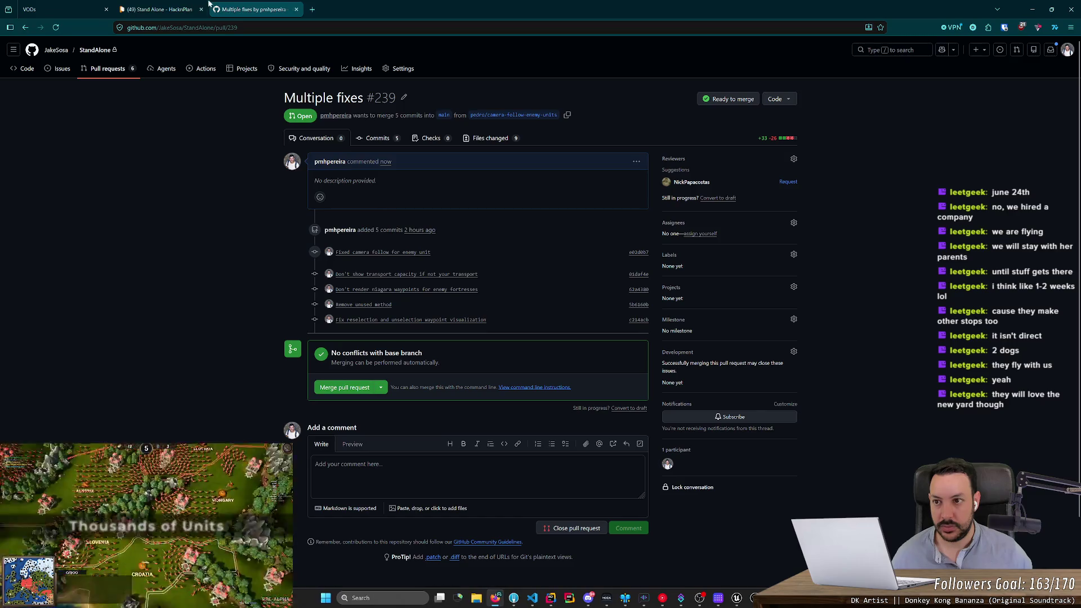
click(263, 23)
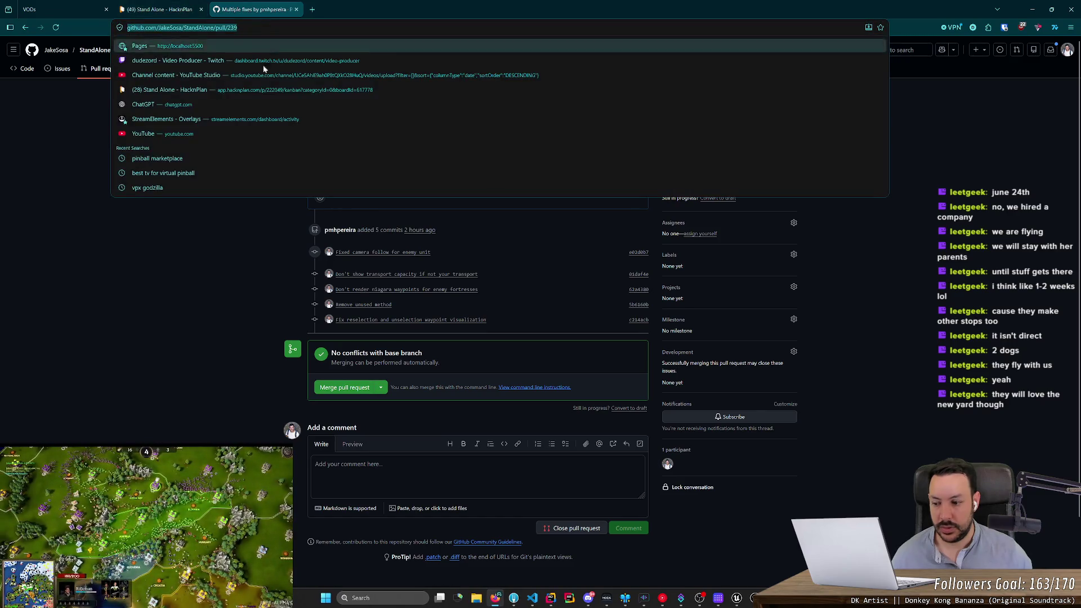
key(ctrl+c)
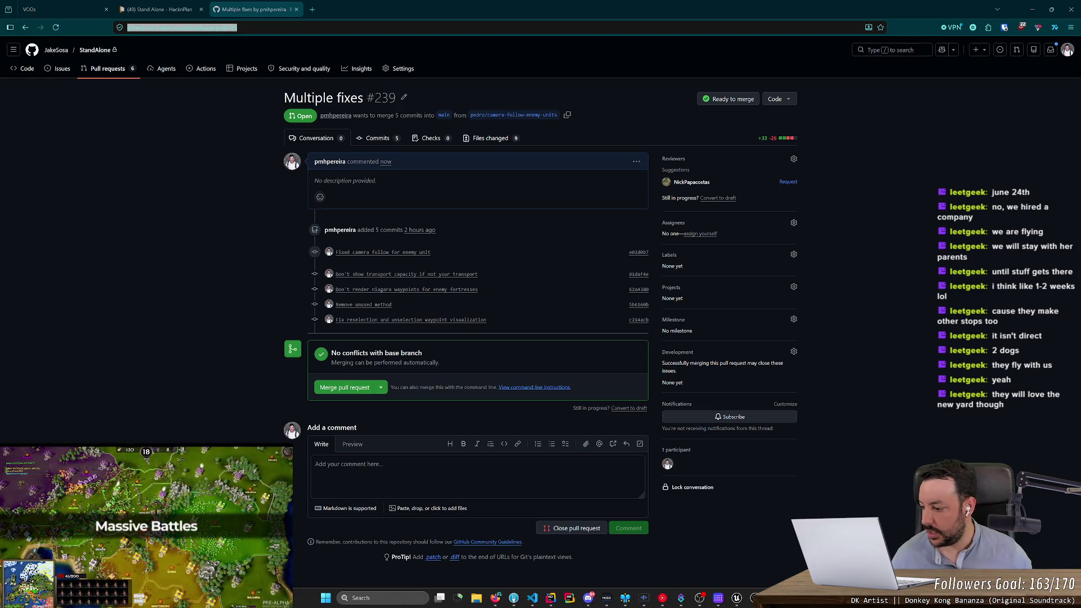
key(alt+Tab)
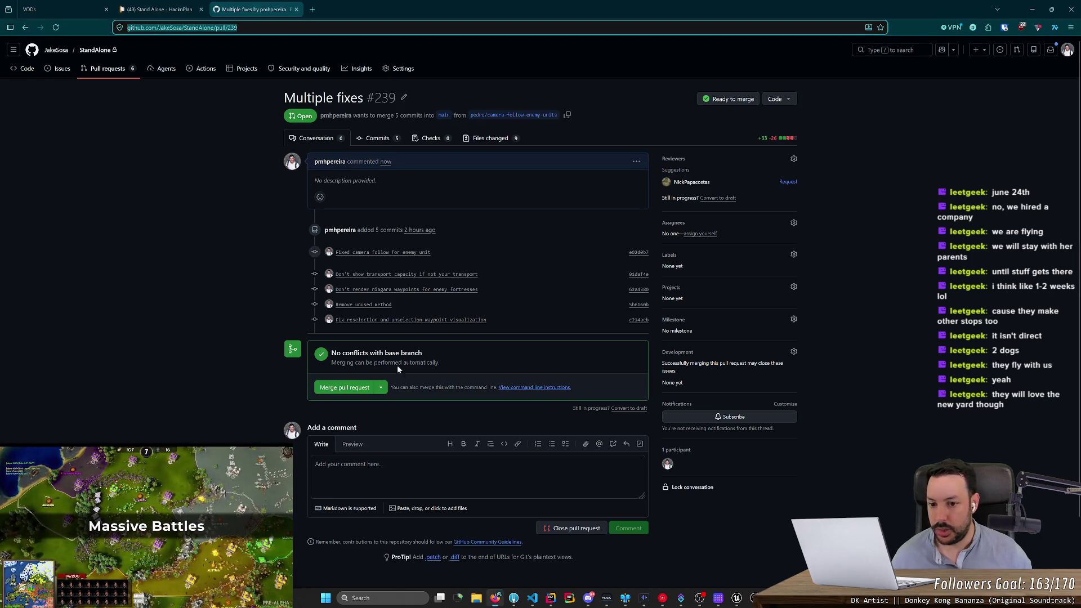
drag(498, 320, 281, 243)
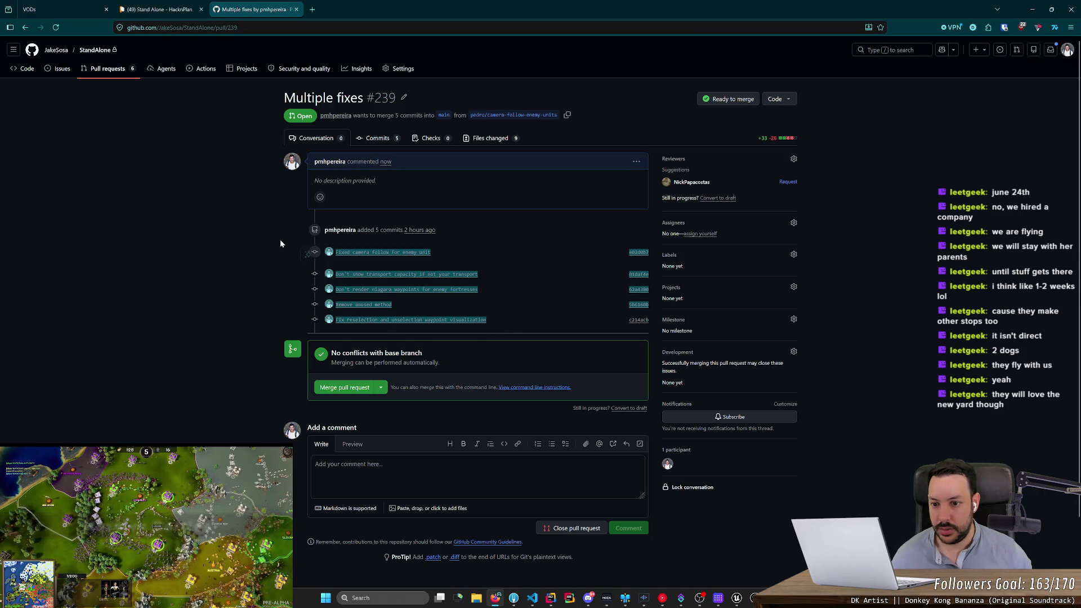
click(287, 239)
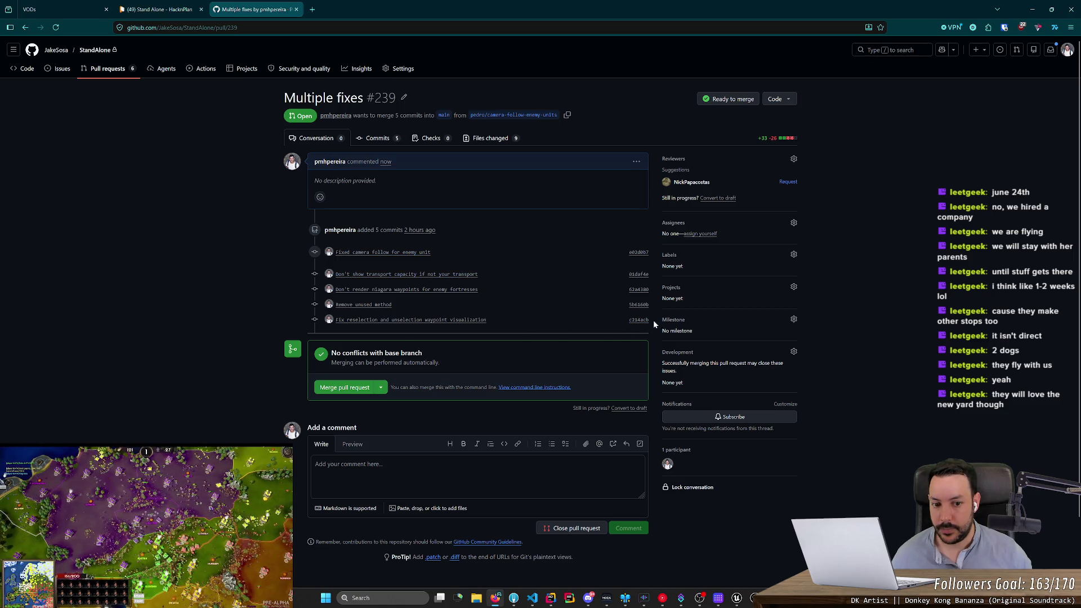
drag(653, 320, 331, 258)
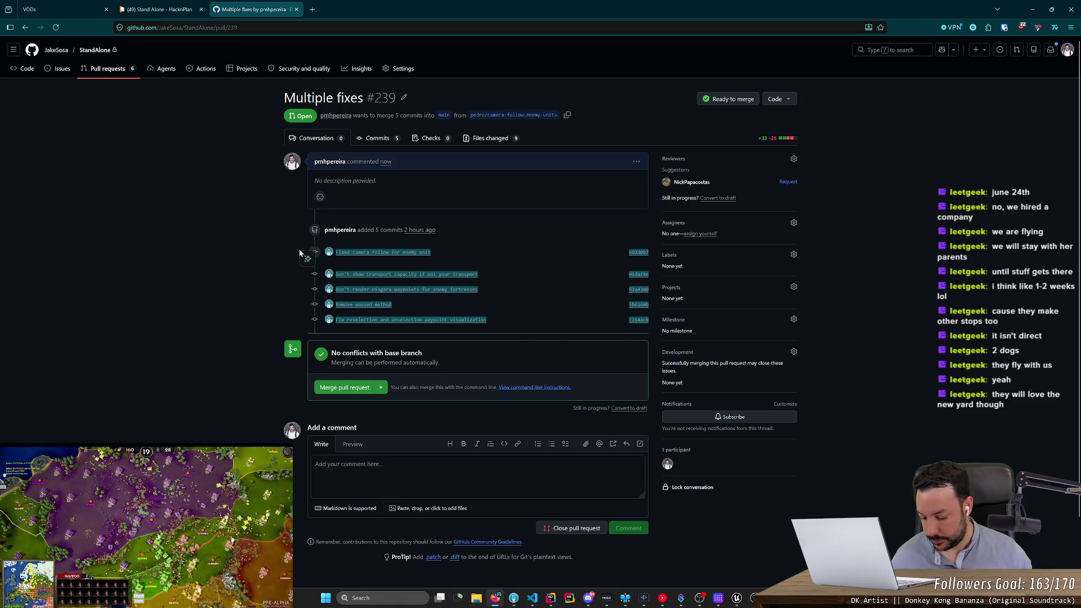
key(alt+Tab)
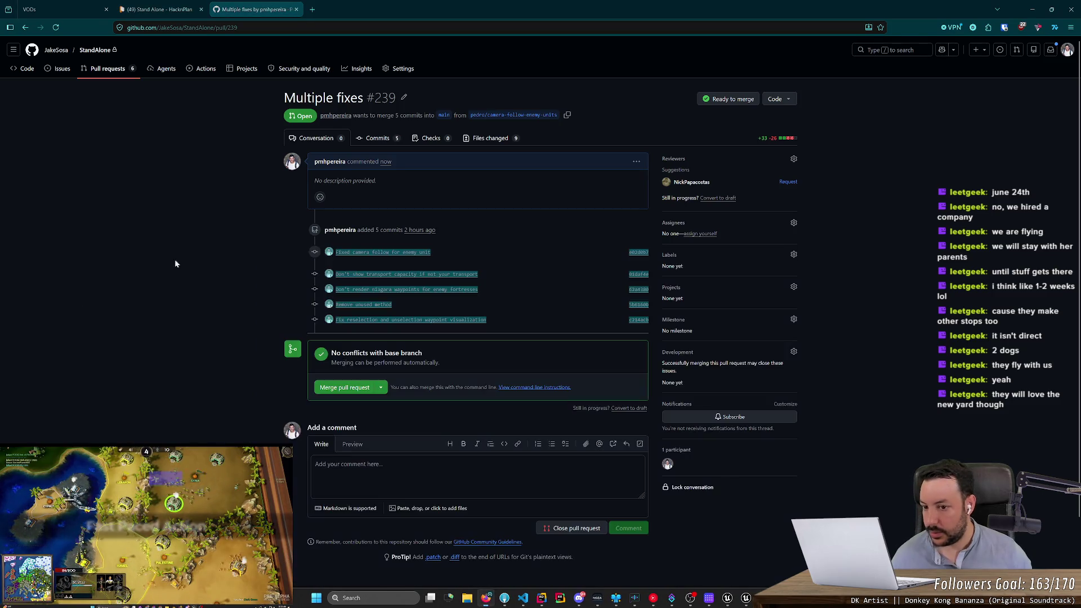
click(586, 325)
mouse_move(657, 320)
mouse_down()
mouse_move(319, 240)
mouse_move(297, 250)
mouse_move(648, 322)
mouse_up()
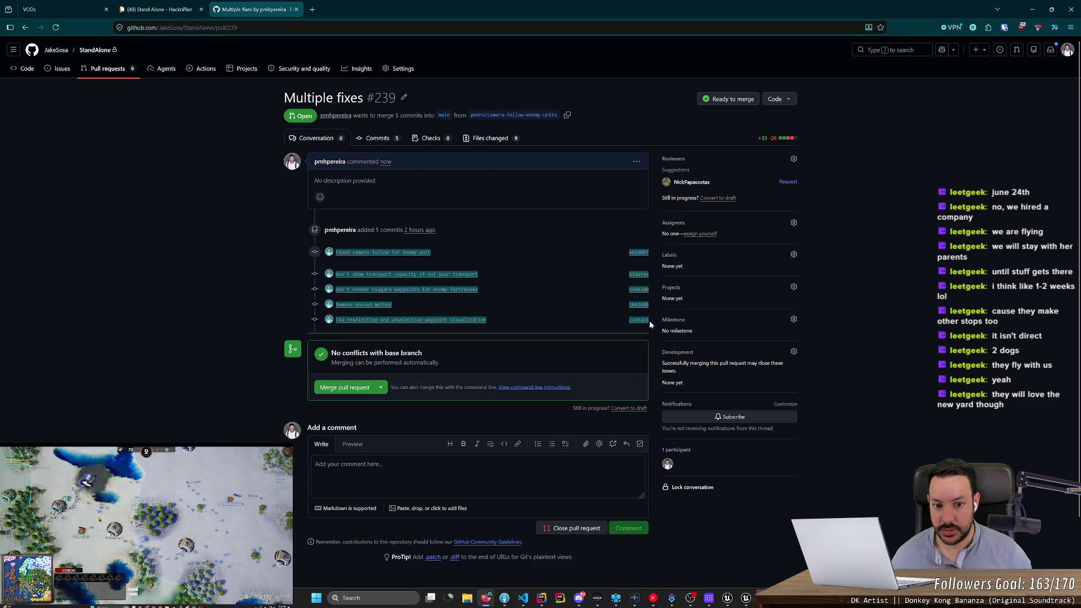
key(alt+Tab)
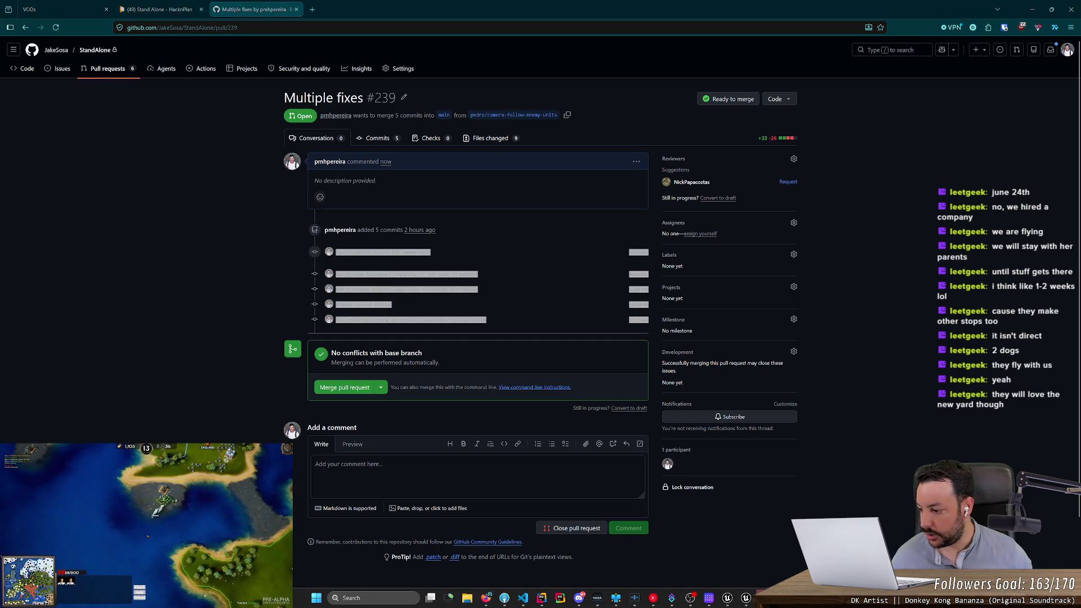
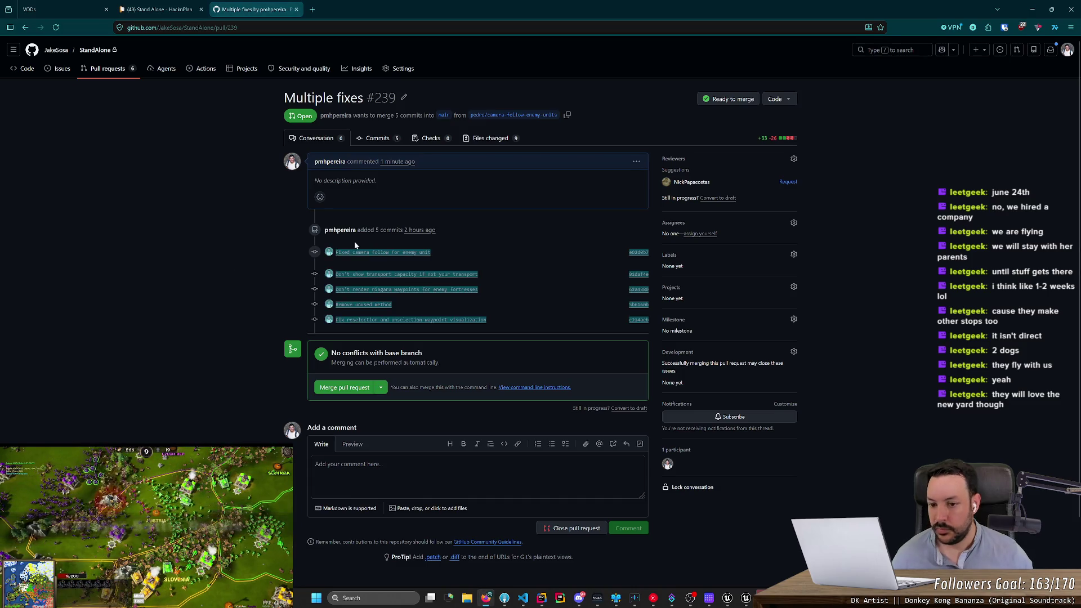
Step: Select and copy the last commit's title from the commit list
click(613, 319)
drag(523, 320, 326, 320)
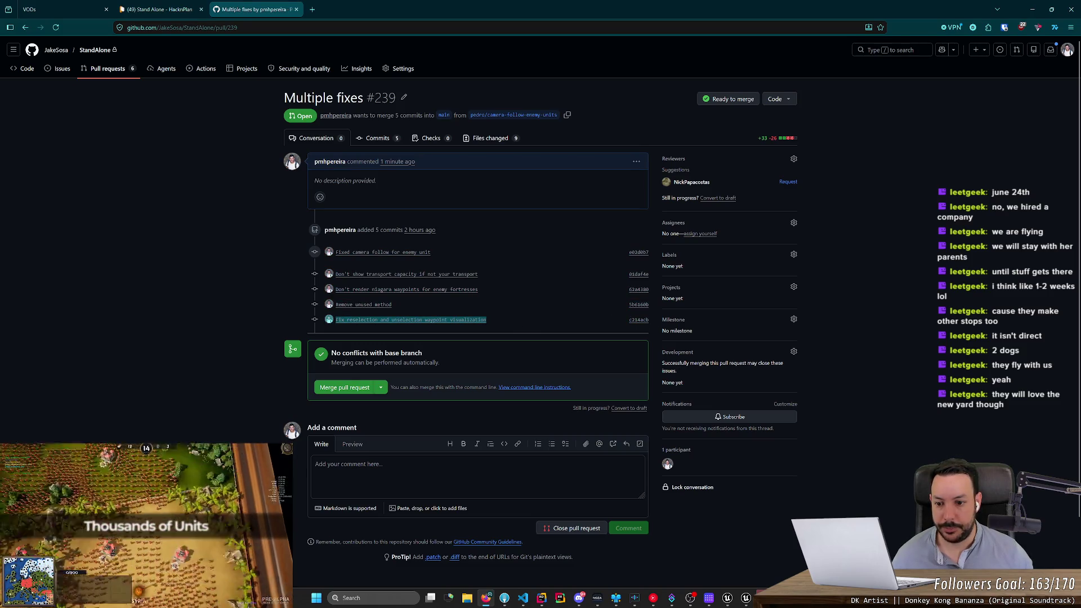
click(518, 323)
drag(532, 322, 334, 322)
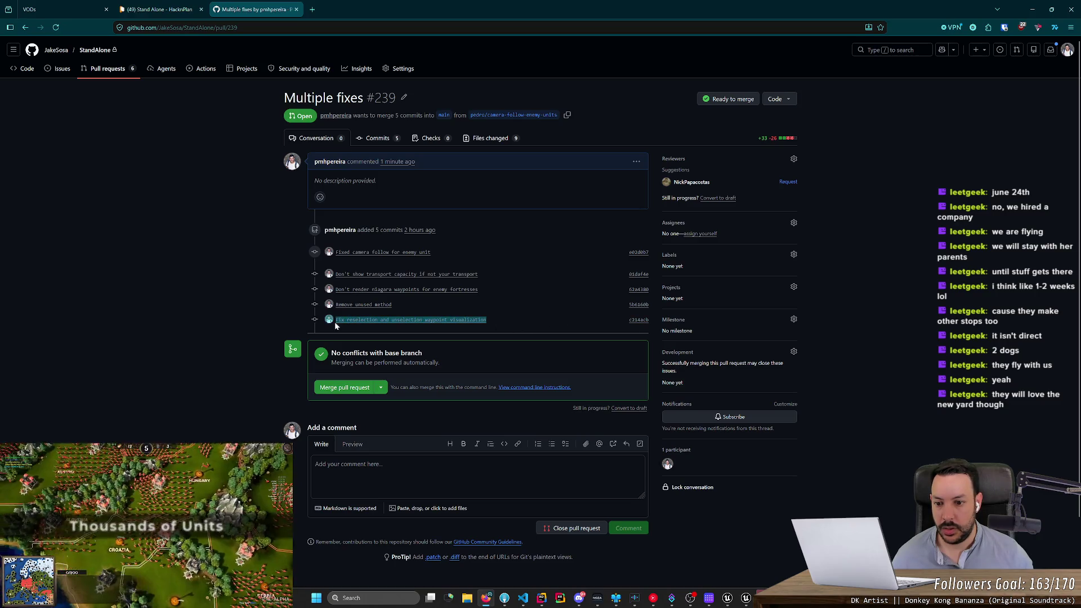
click(636, 162)
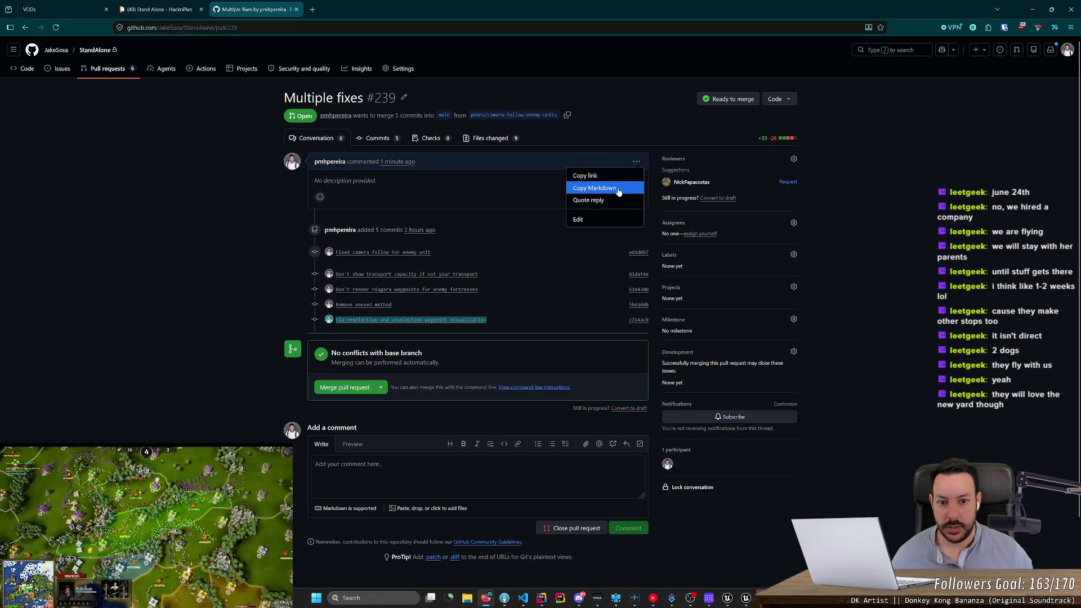
click(596, 221)
key(ctrl+v)
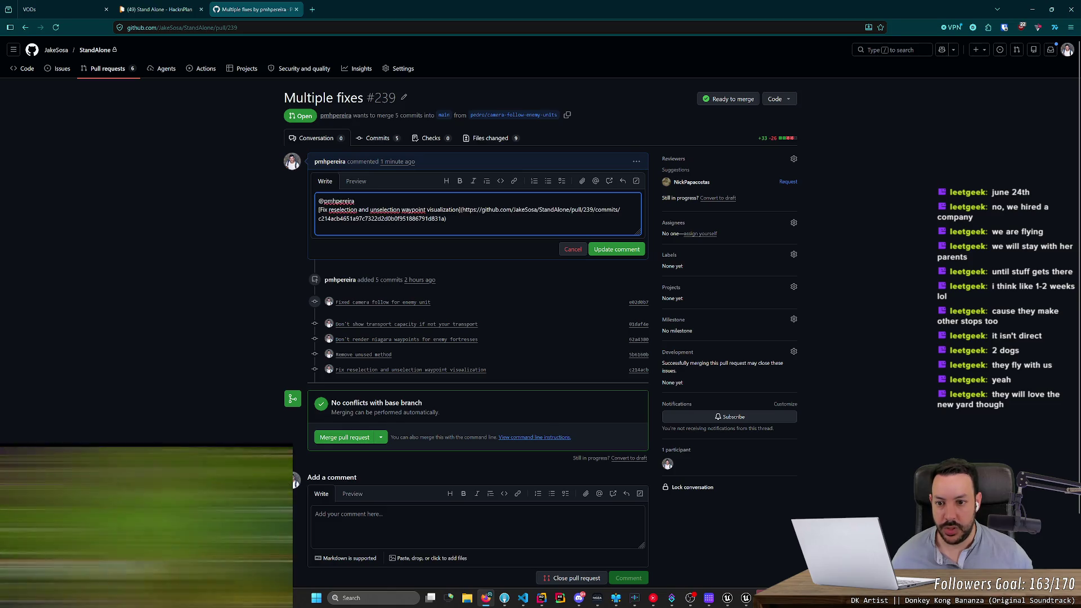
double_click(339, 201)
key(Home)
key(shift+End)
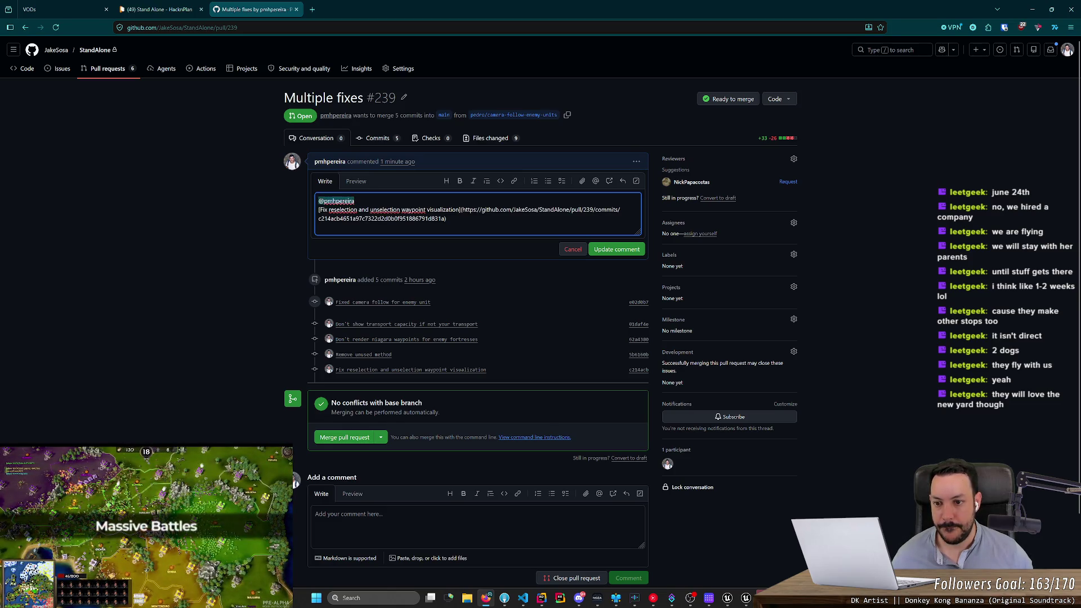
key(BackSpace)
key(Delete)
key(ctrl+End)
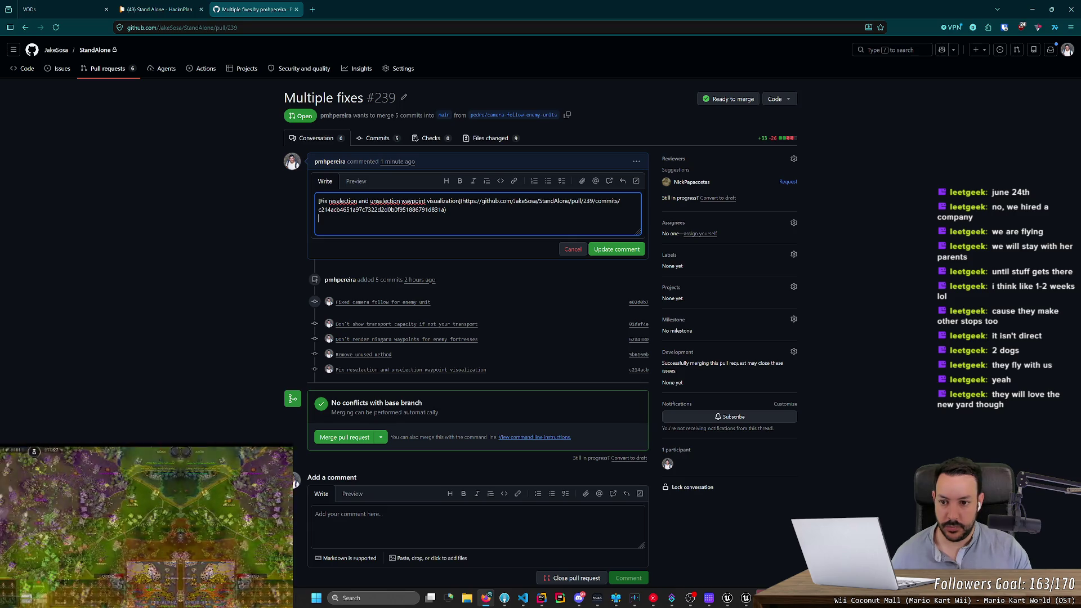
Step: Describe the fortress reselection bug, covering the empty-space click and shift+click unselect cases
text(a fortress was selected, )
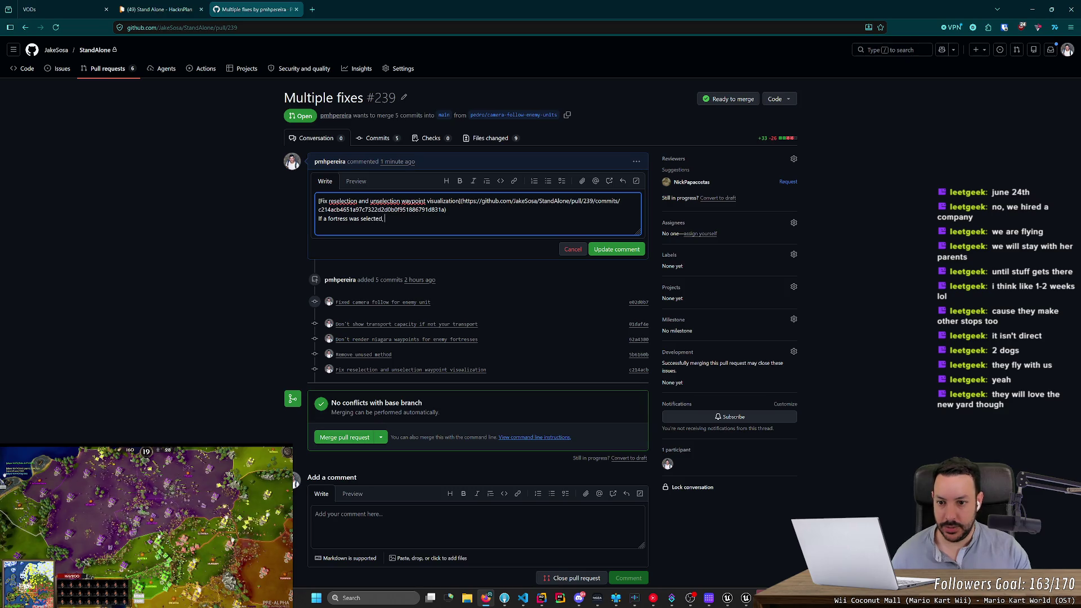
text(then we clea)
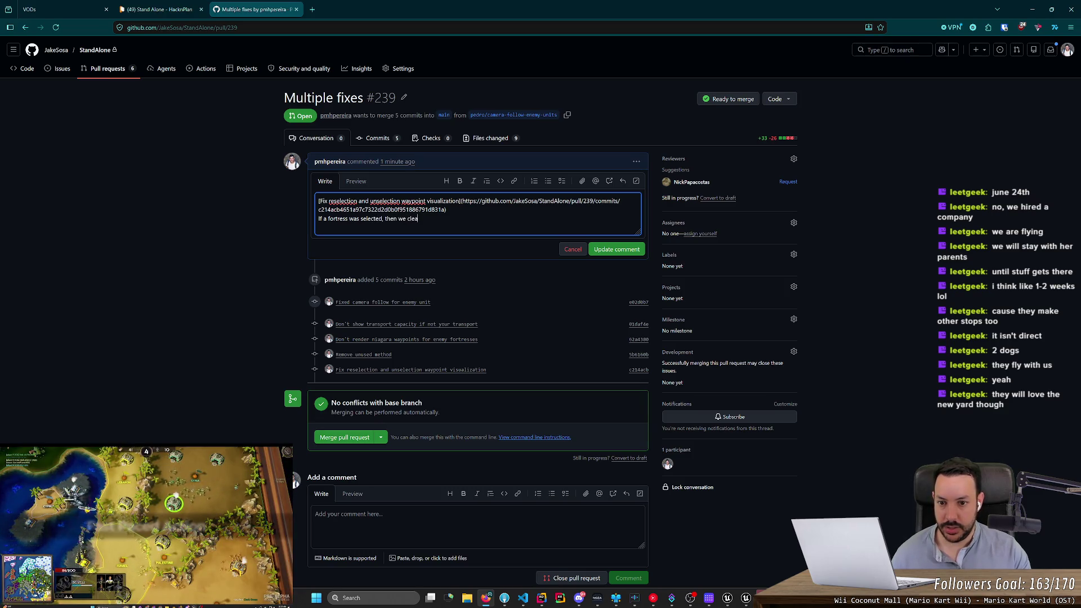
text(red the selection, a)
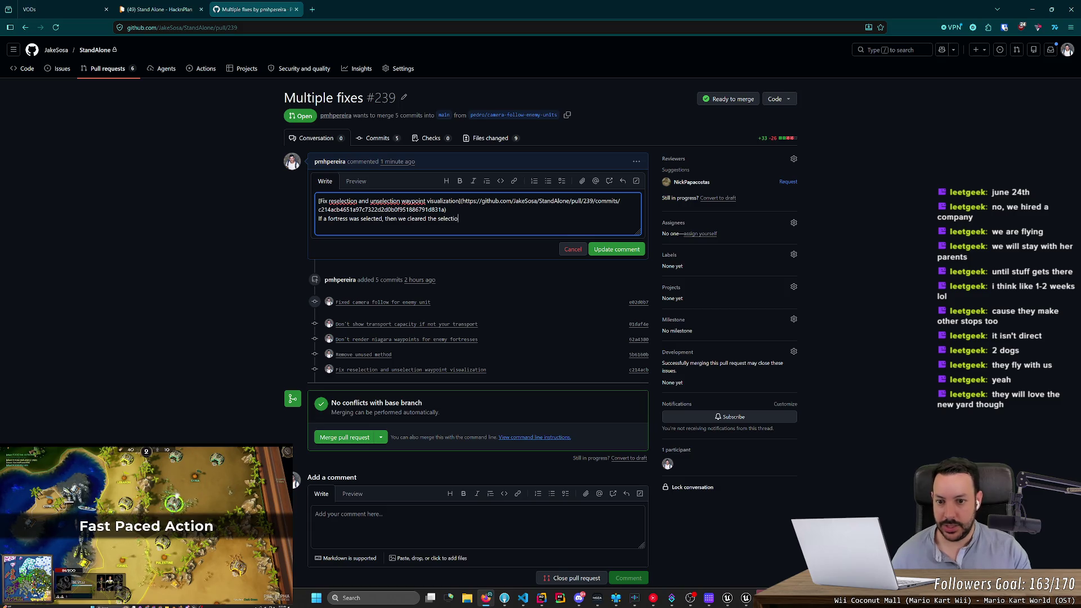
text(nd selected the same fortress again, the waypoint wouldn't render.)
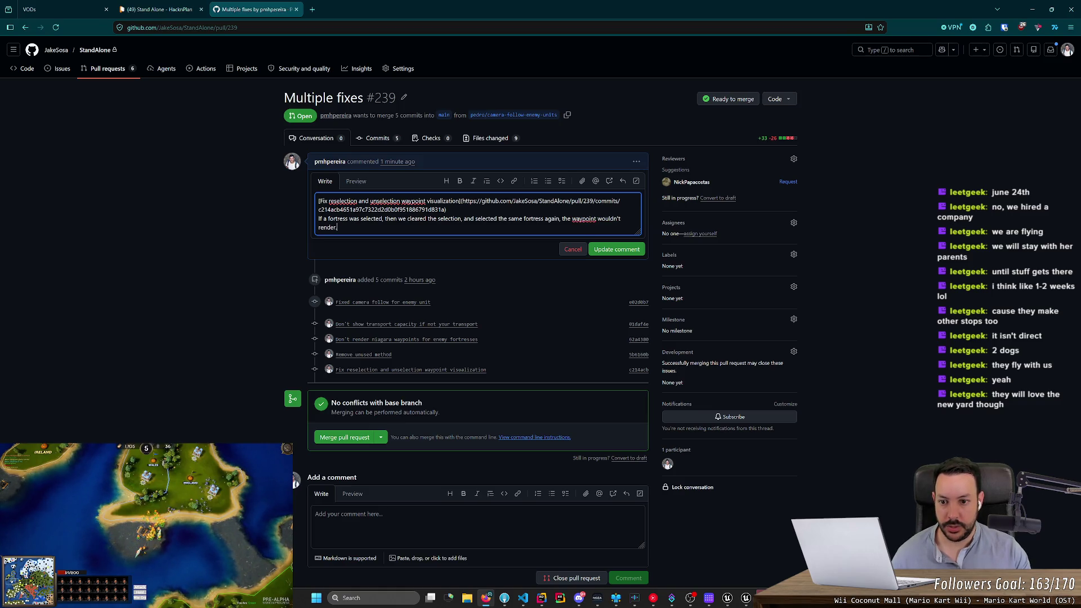
key(Return)
text(Also, if a fortress was)
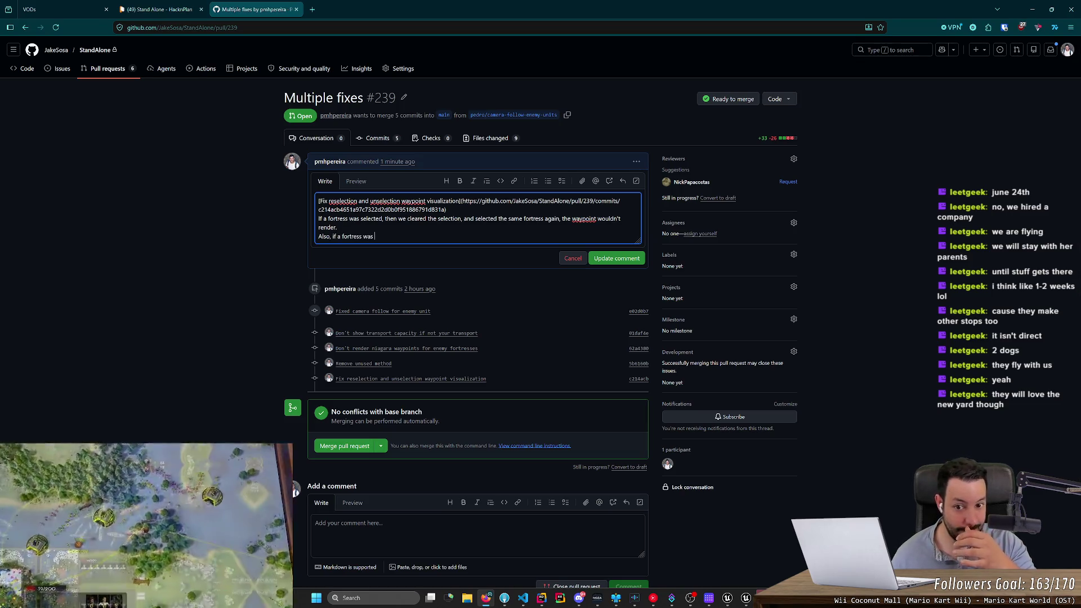
double_click(417, 219)
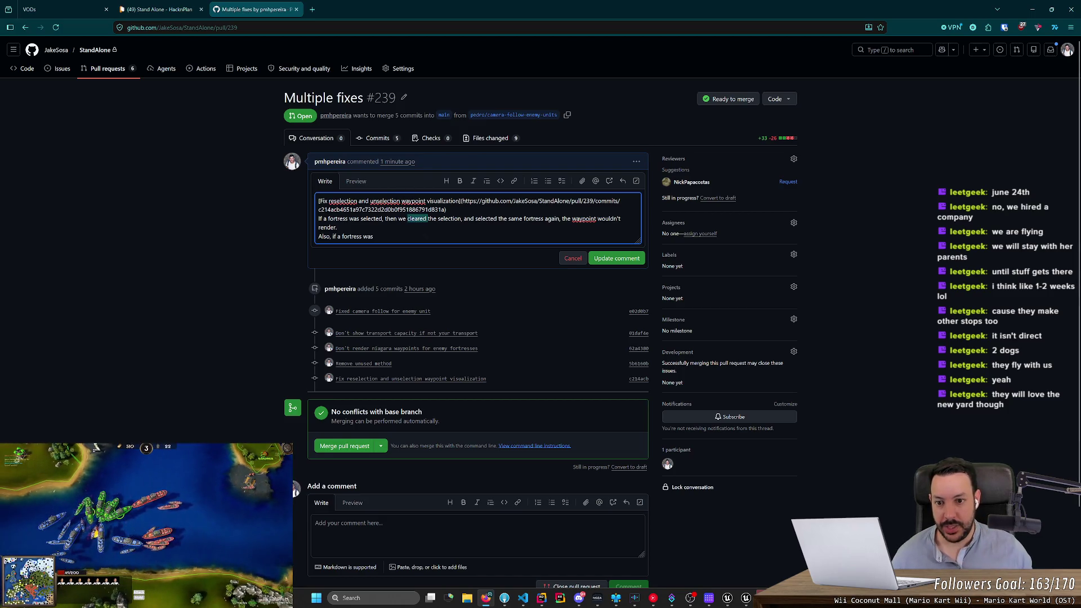
text(clicked an empty)
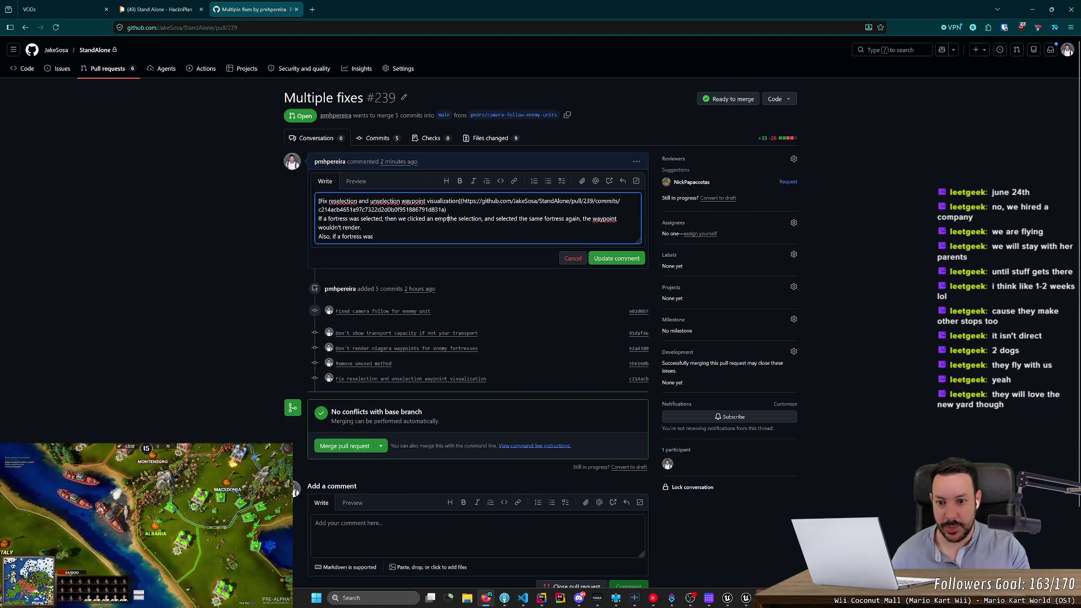
key(ctrl+shift+Right)
key(ctrl+shift+Right)
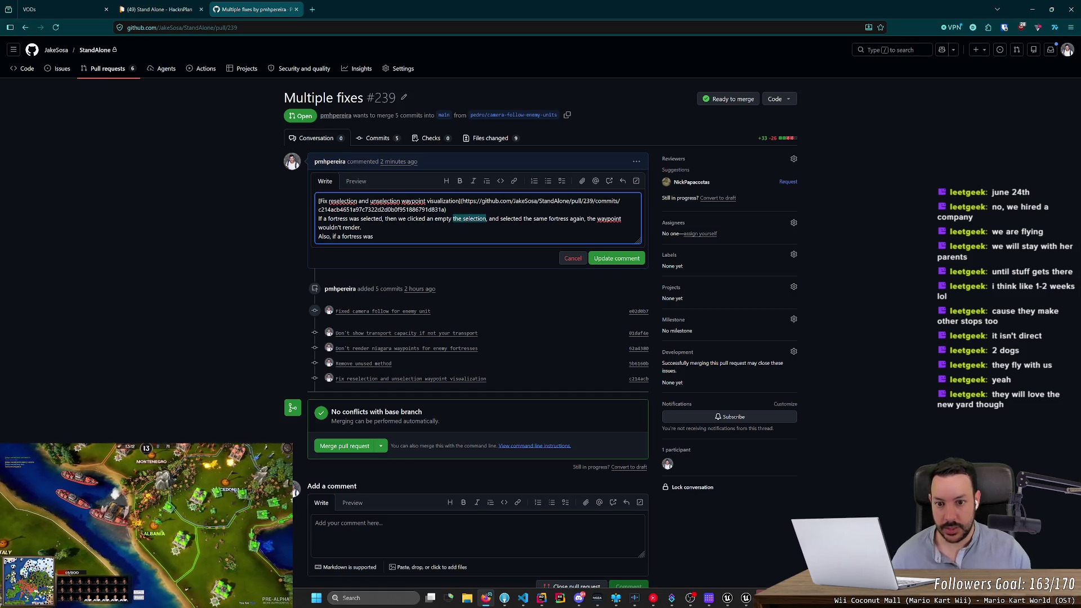
text(space)
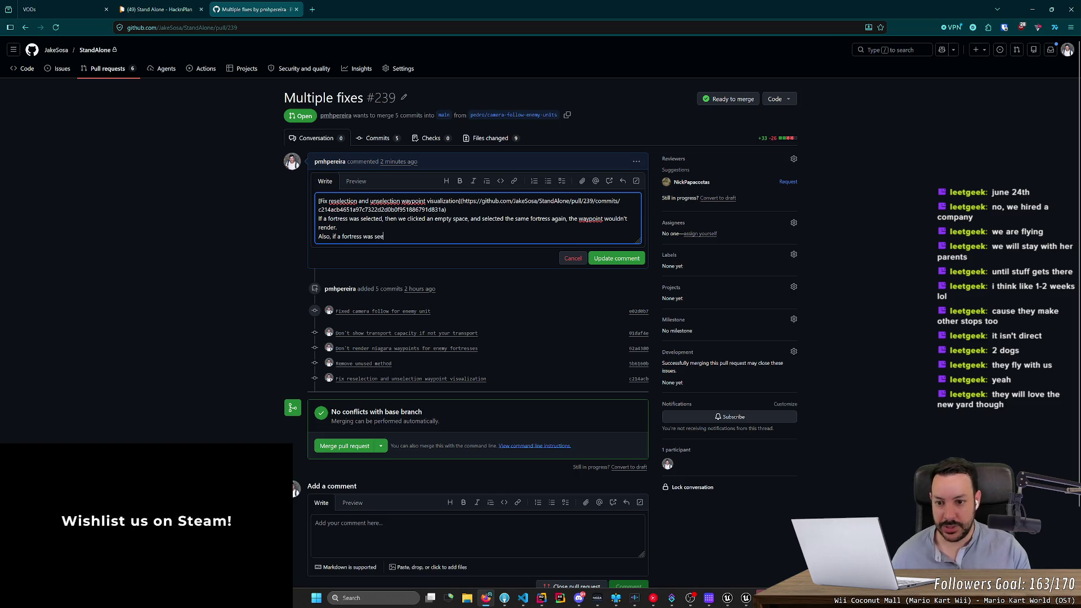
text(cted, and we )
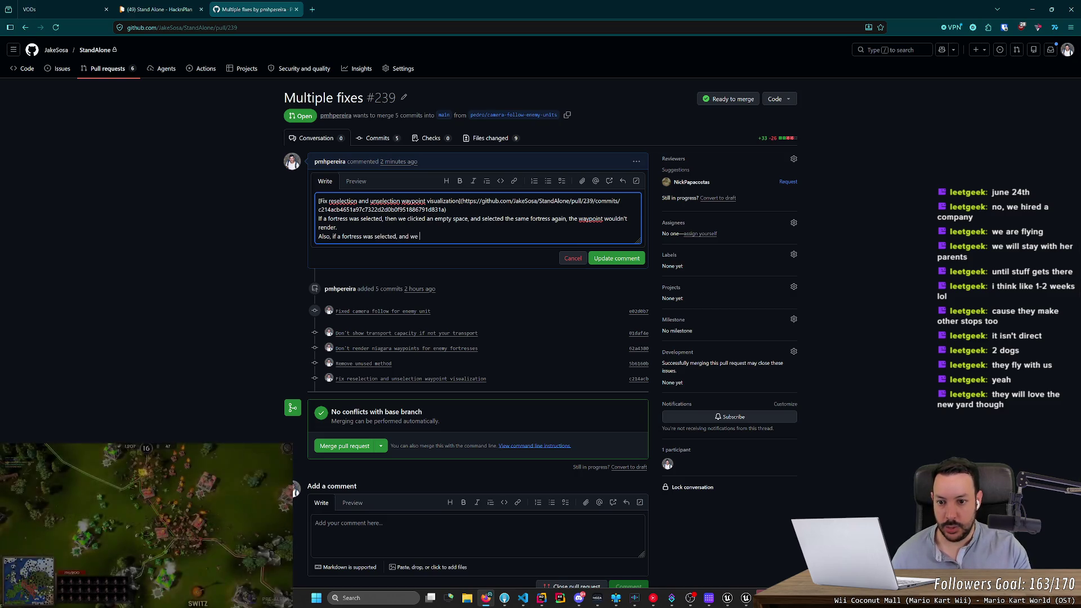
text(unselected it)
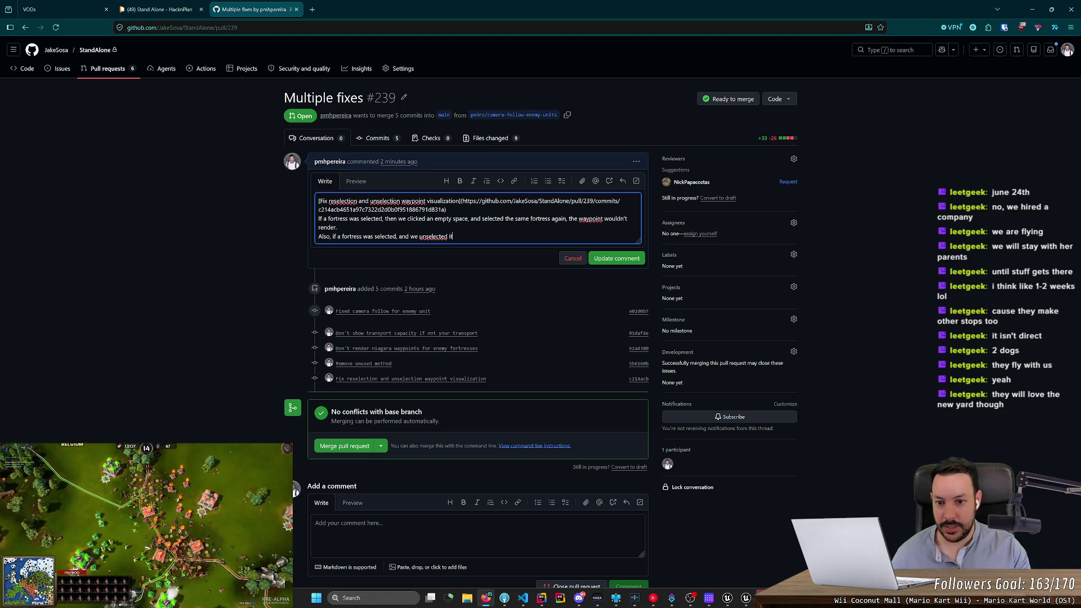
text( thro)
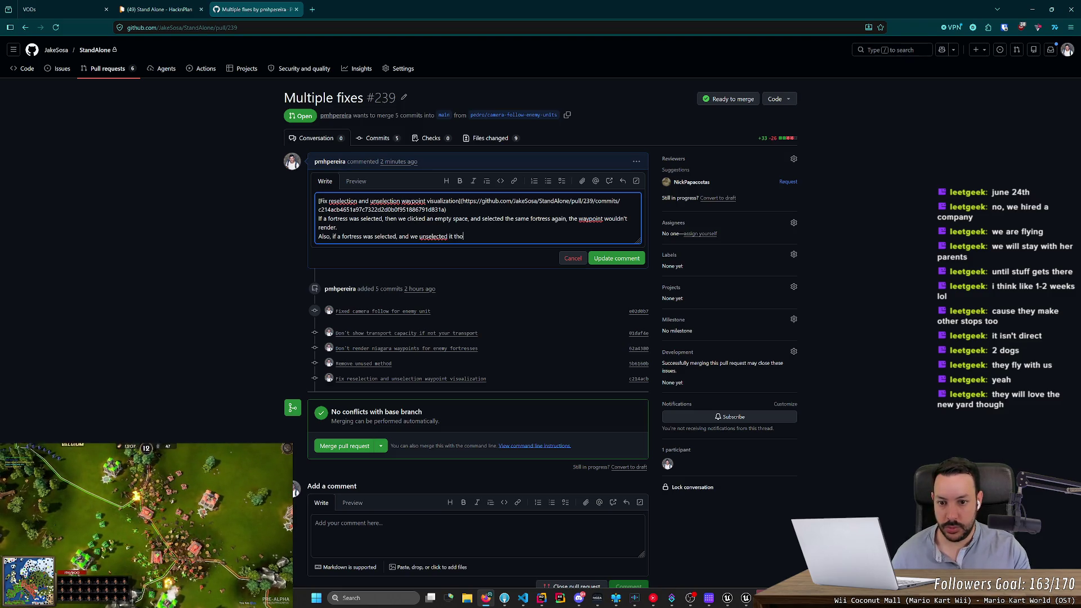
text(ugh shift)
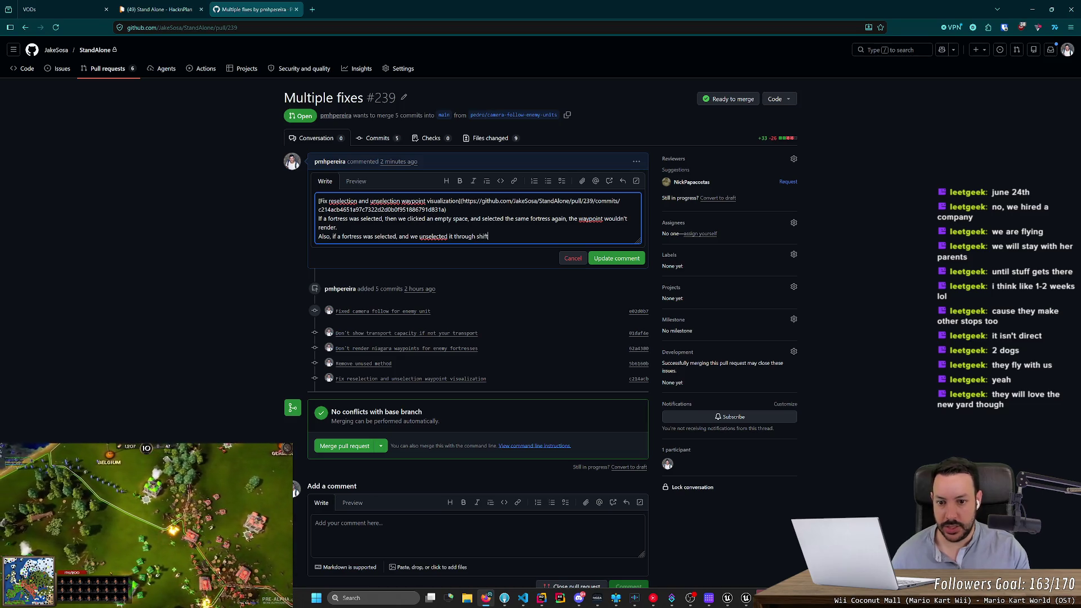
text(+cick)
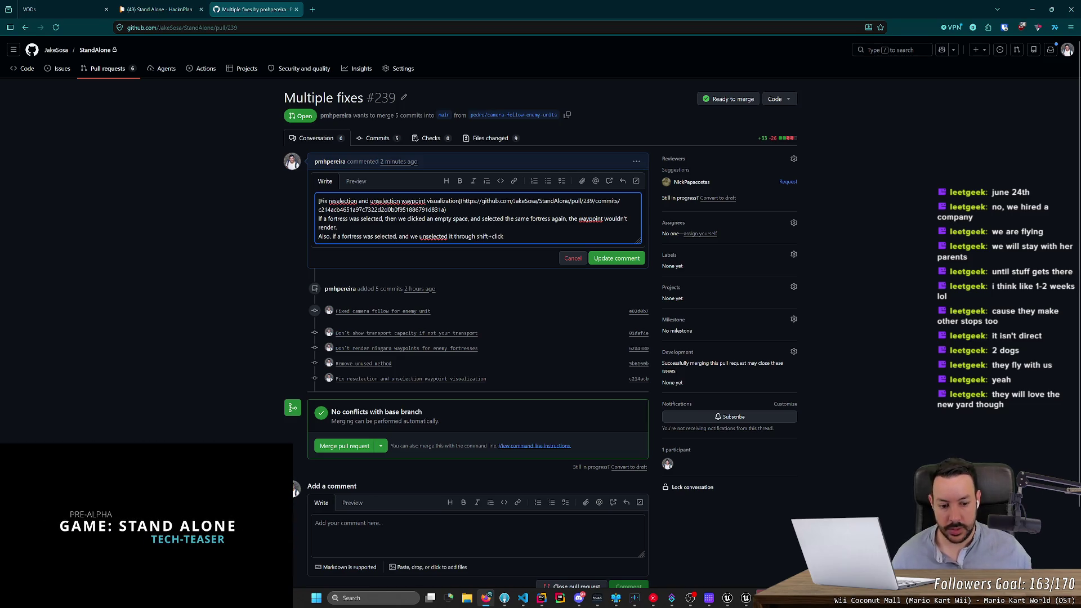
click(746, 599)
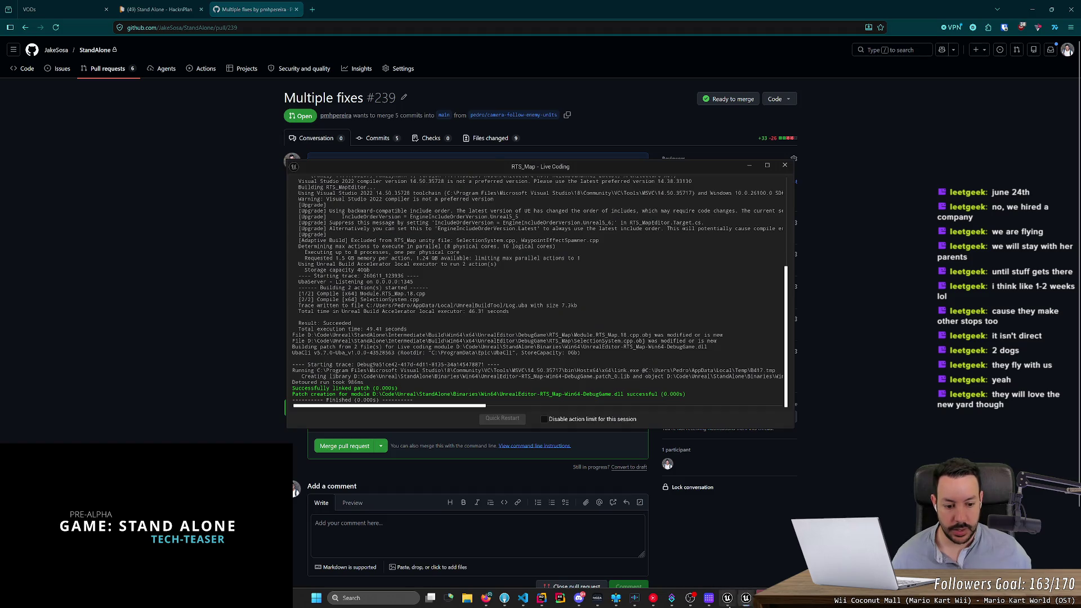
click(726, 597)
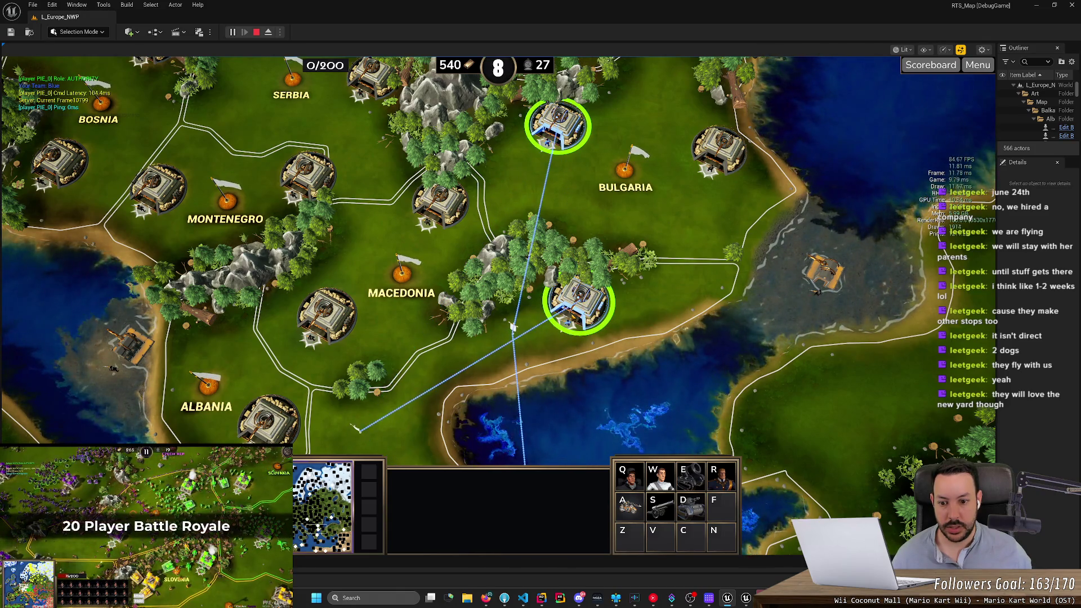
key(alt+Tab)
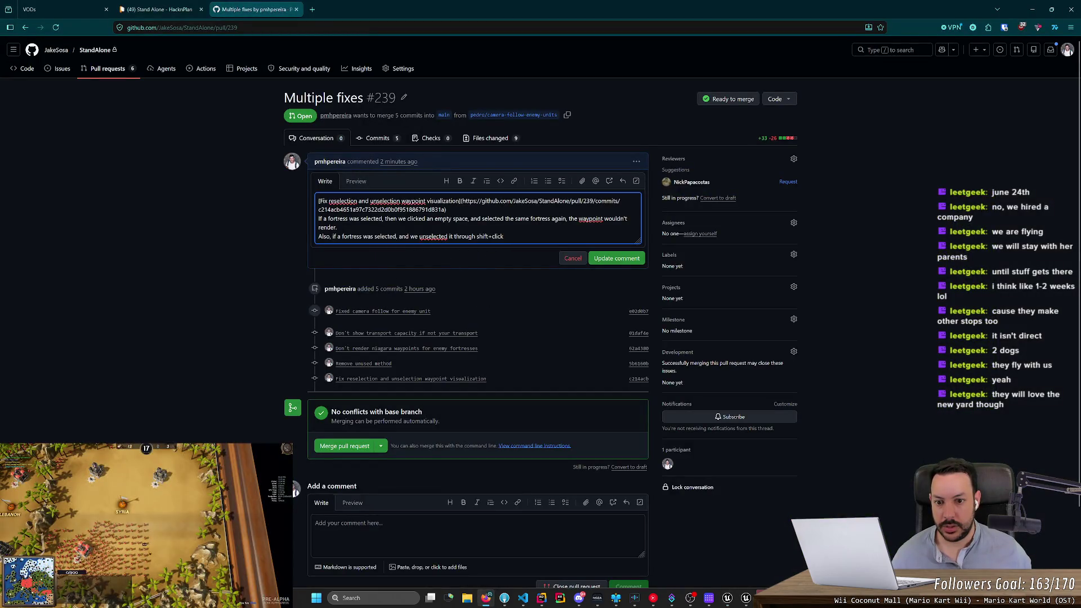
Step: End the explanation with 'the waypoint wasn't getting removed.' and save the PR description
text(, the wa)
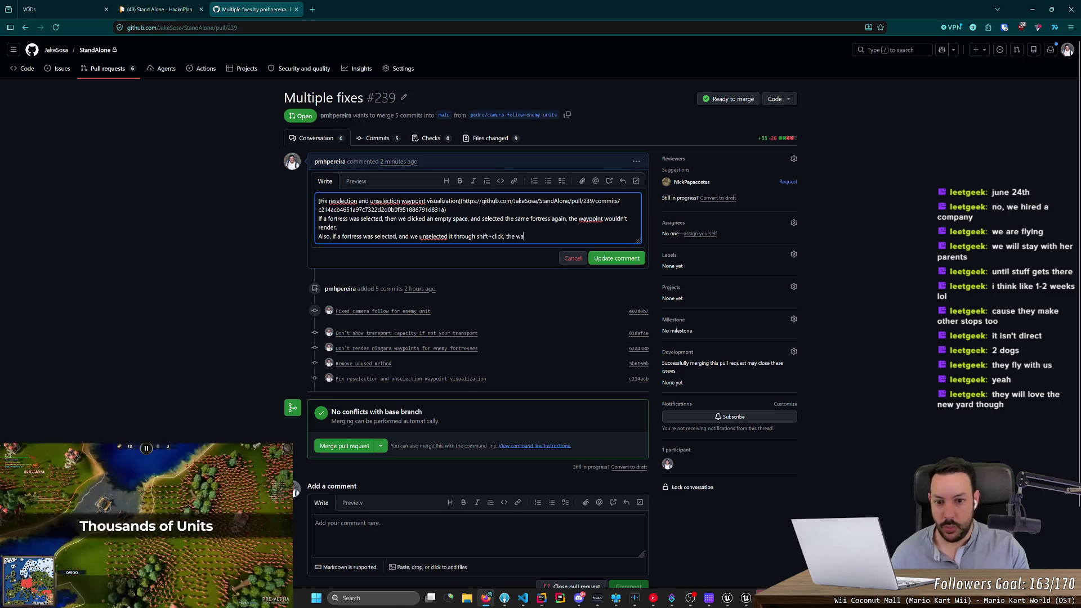
text(ypoint)
text(s w)
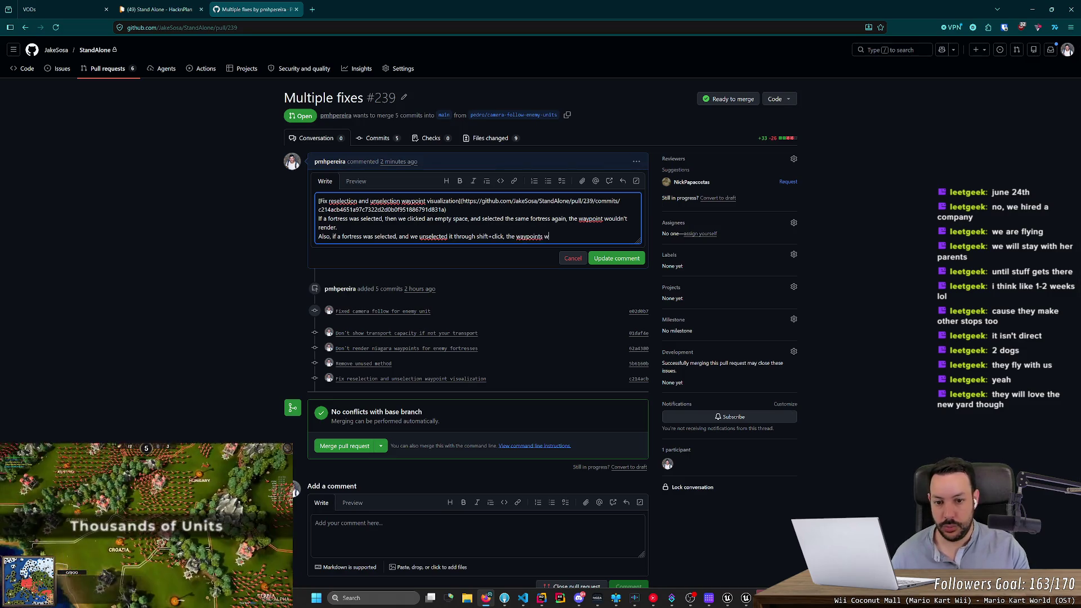
key(BackSpace)
key(BackSpace)
text(w)
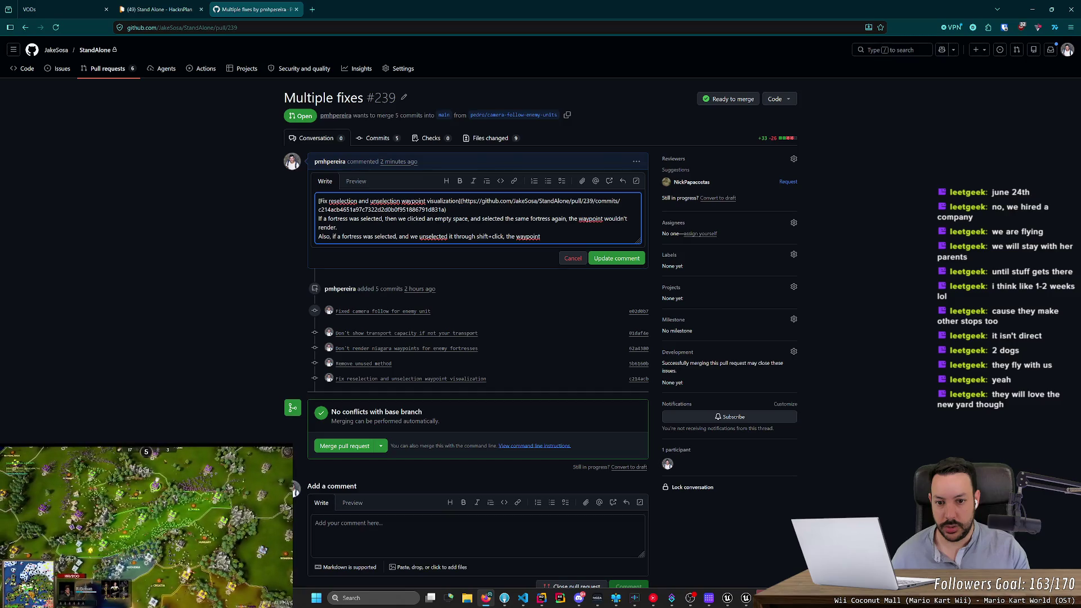
text(asn't)
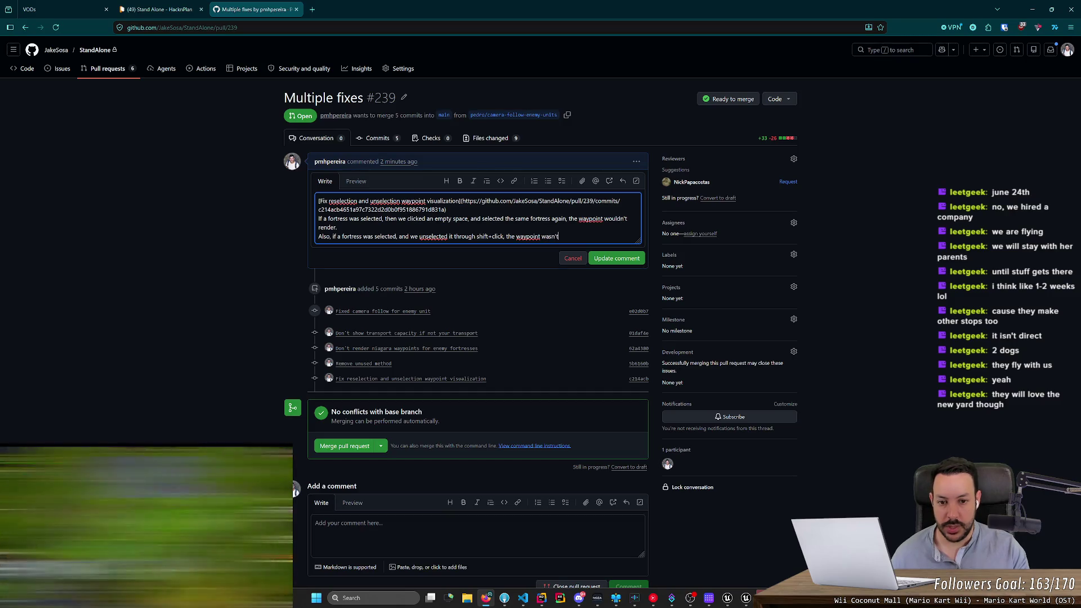
text( getting removed.)
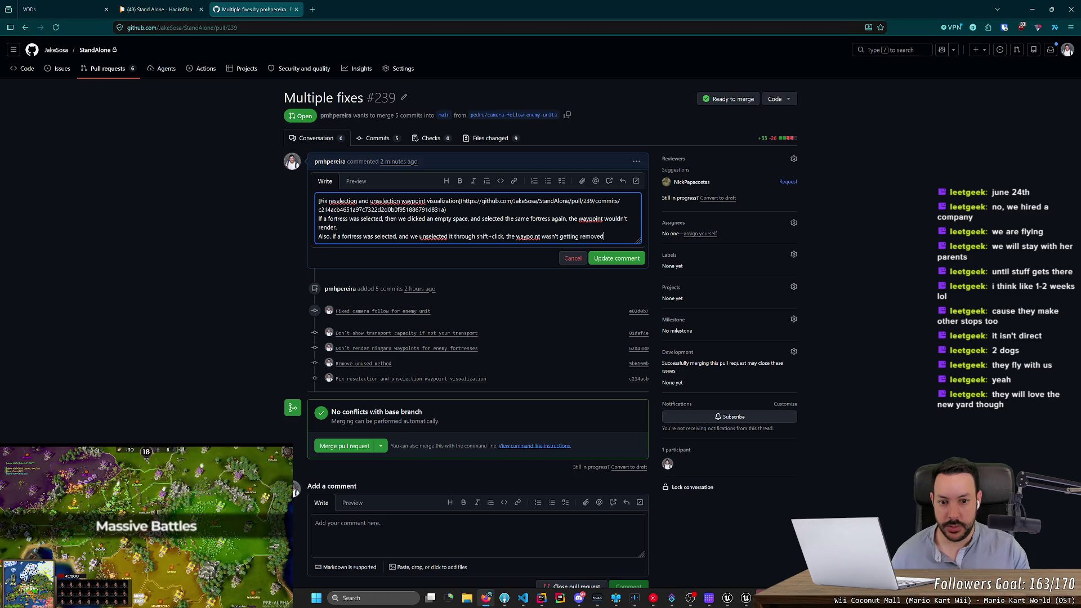
click(616, 257)
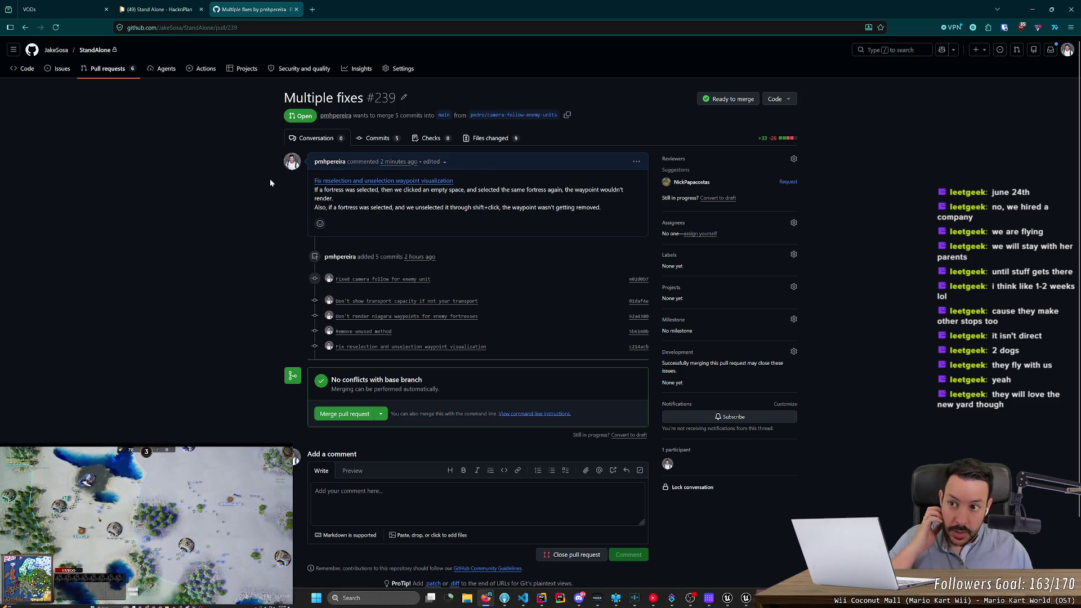
click(159, 10)
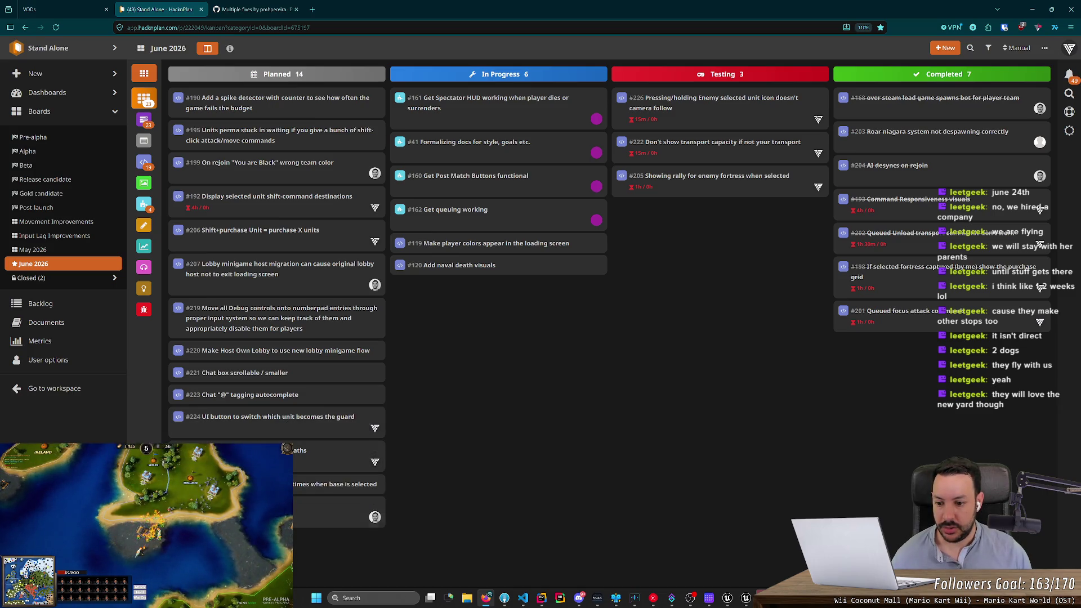
Step: Open task #227's details and move its card into In Progress
click(335, 484)
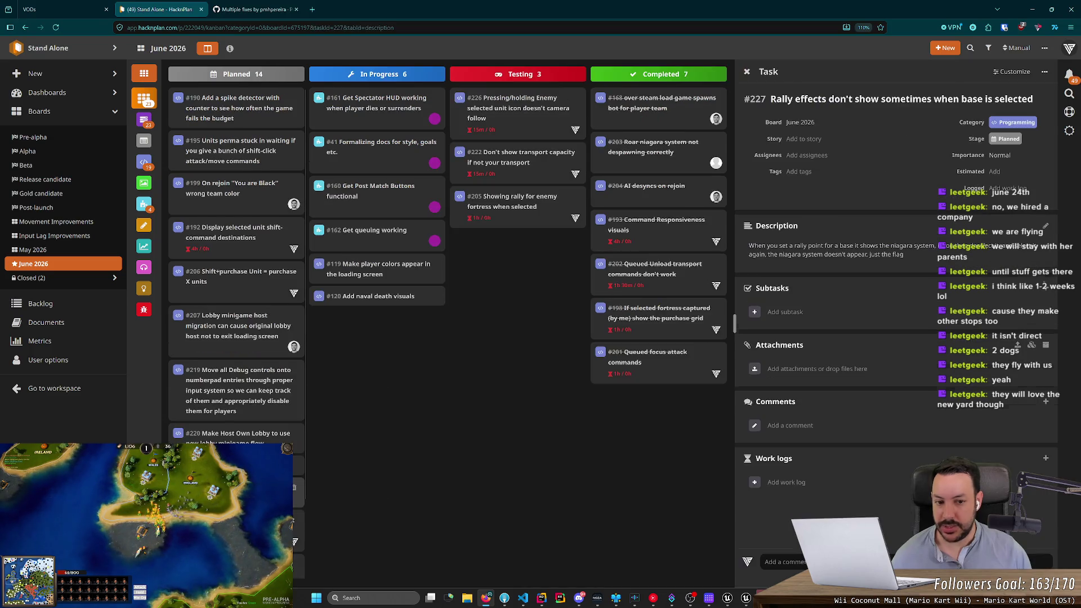
drag(744, 246, 939, 258)
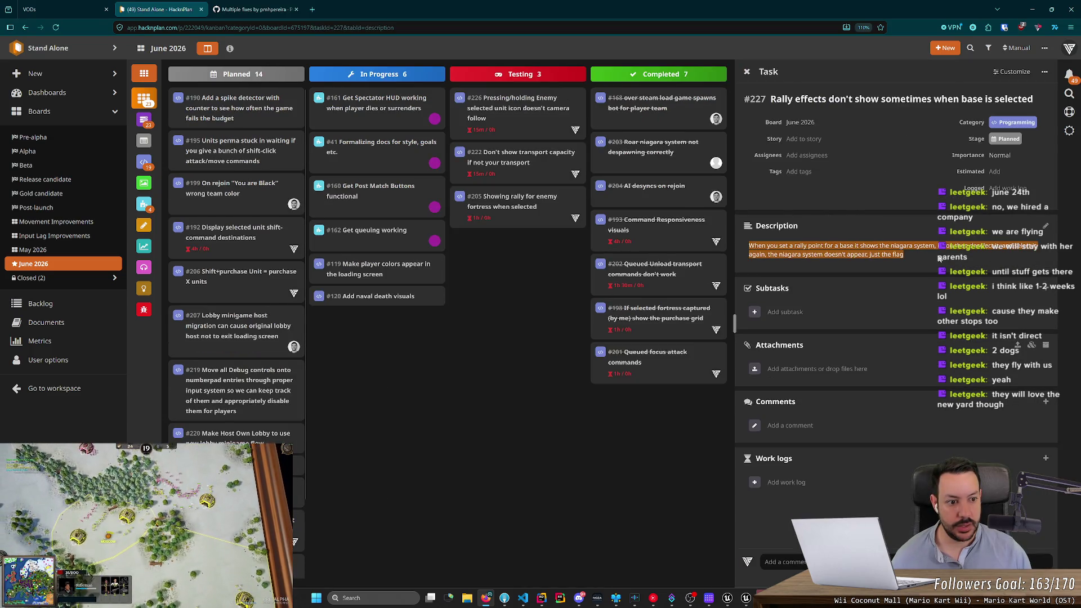
click(939, 258)
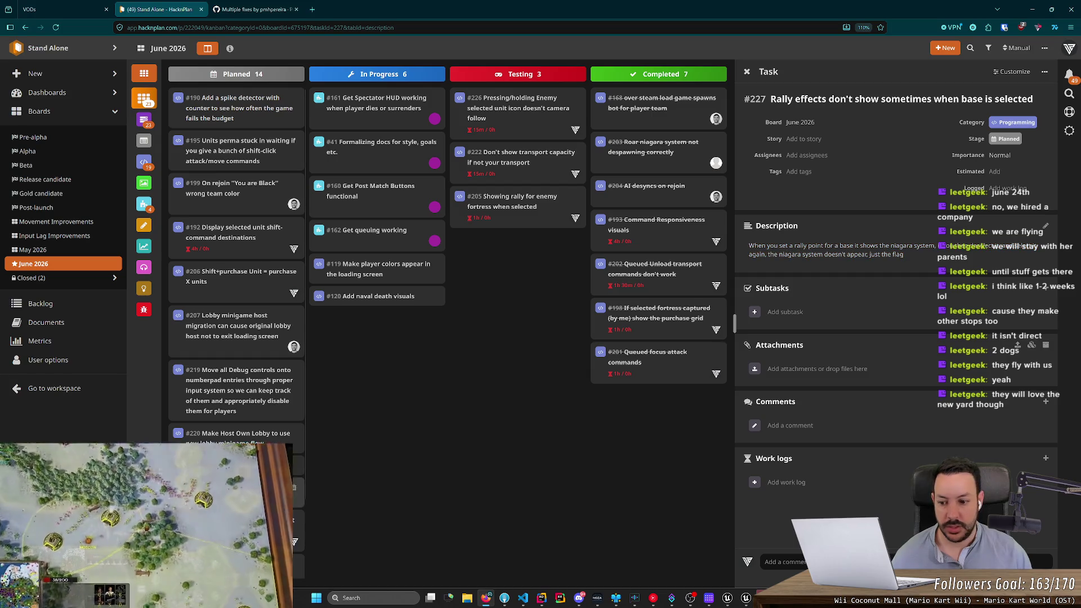
mouse_move(295, 523)
mouse_down()
mouse_move(326, 518)
mouse_move(431, 394)
mouse_move(431, 368)
mouse_up()
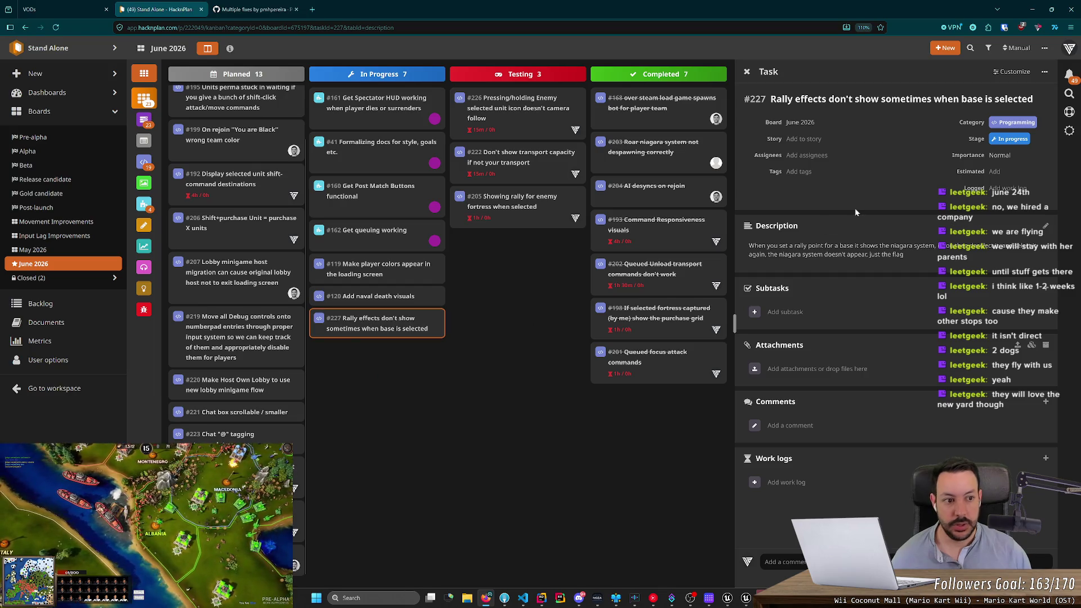
Step: Assign a teammate to task #227, move it to Testing, and start a work log
click(809, 155)
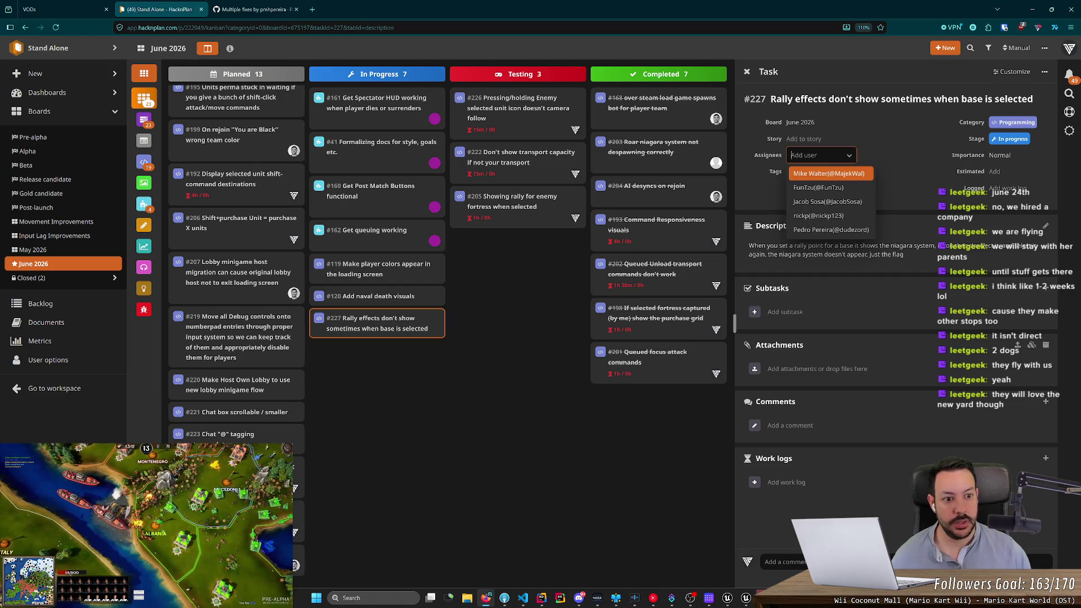
click(819, 216)
drag(383, 324, 519, 295)
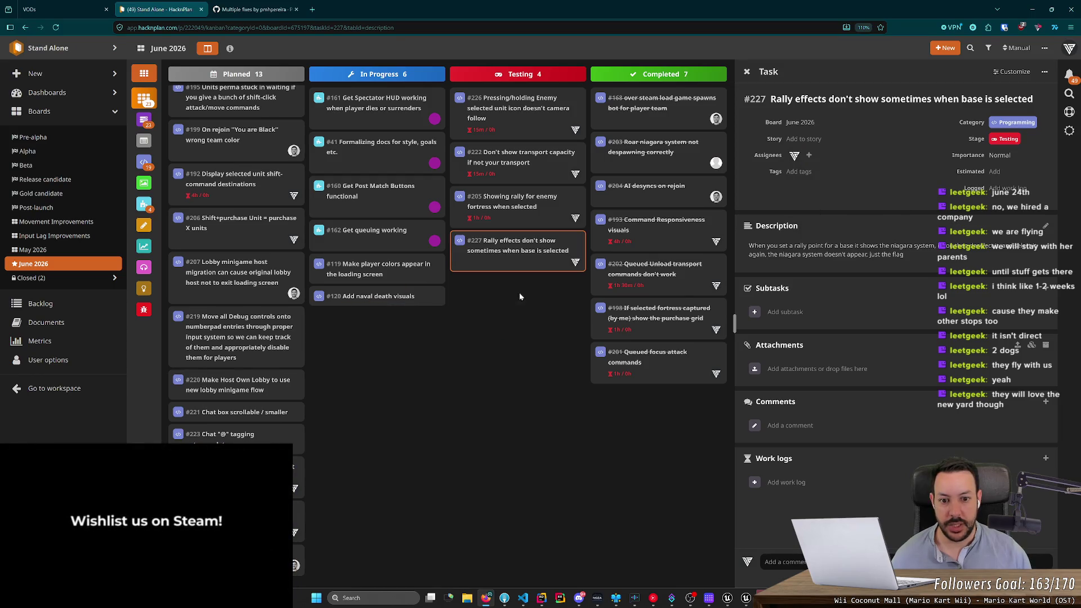
click(754, 483)
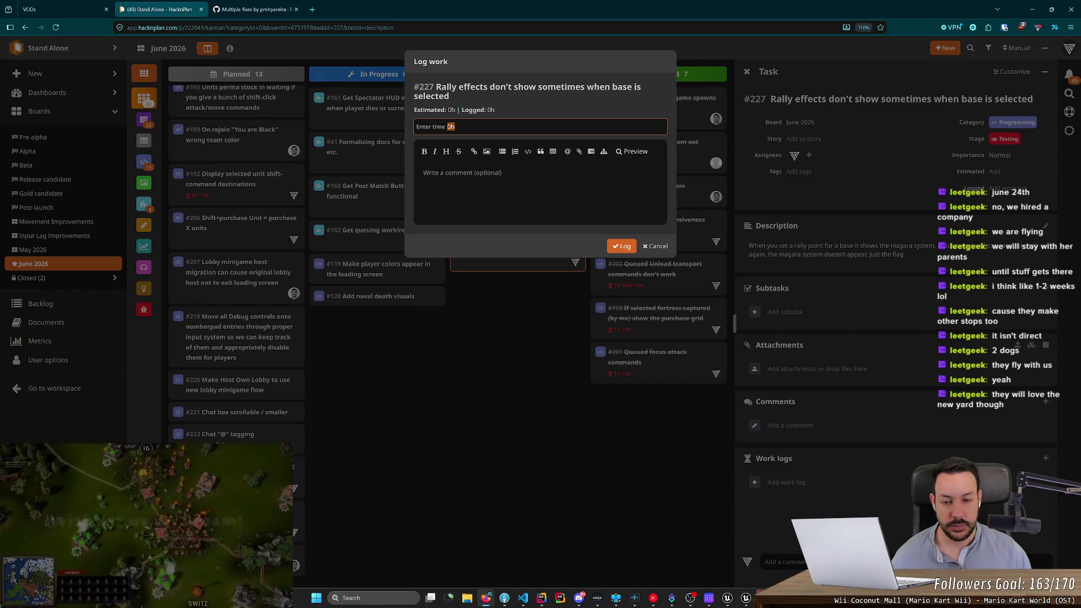
Step: Log 30min of work time on task #227 and dismiss the confirmation notice
text(15)
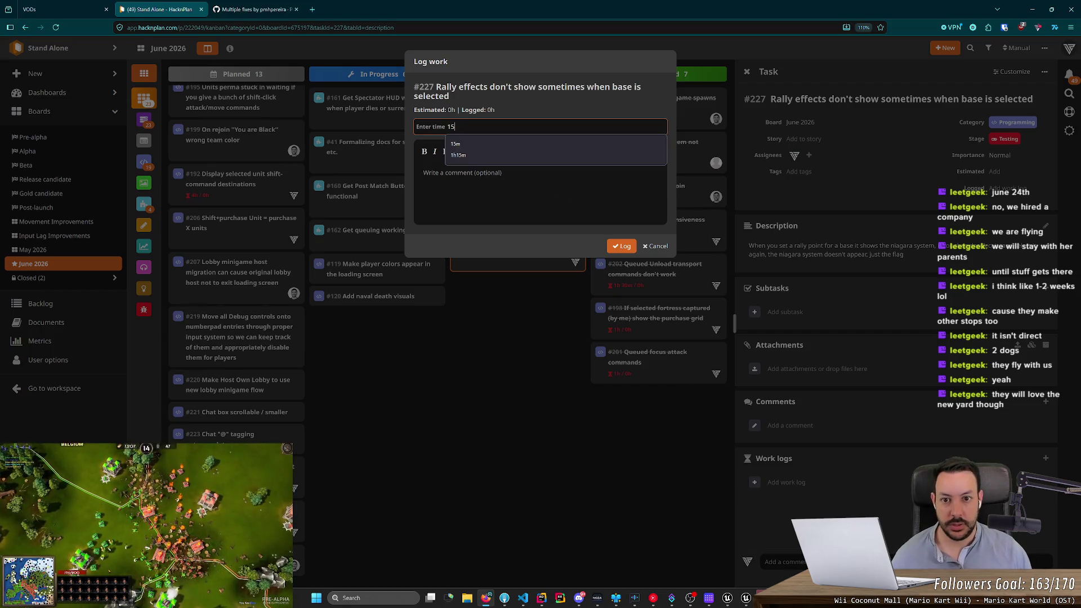
click(656, 248)
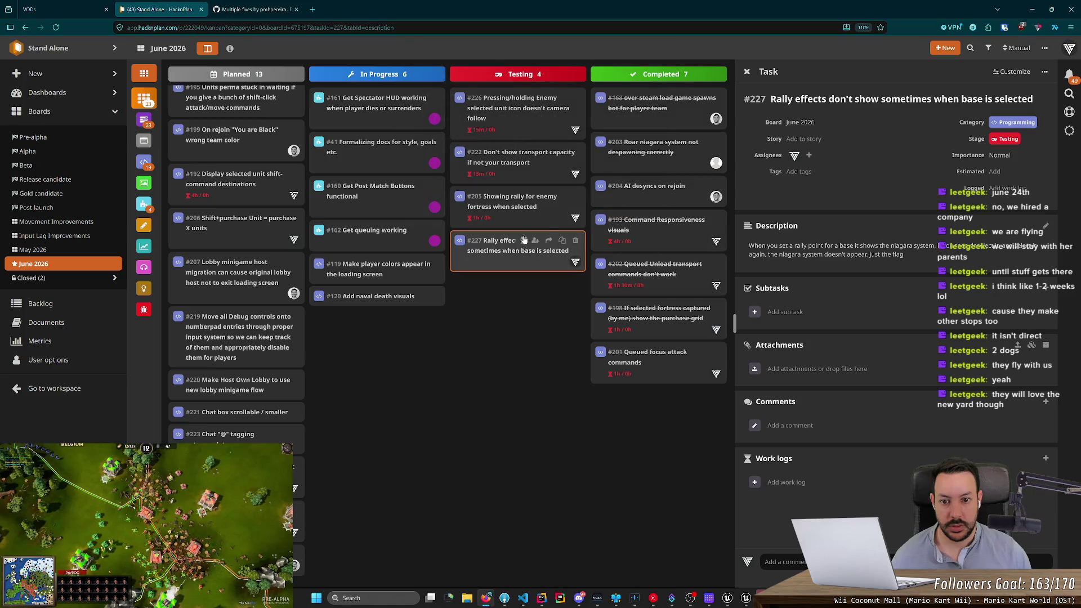
click(754, 482)
text(16)
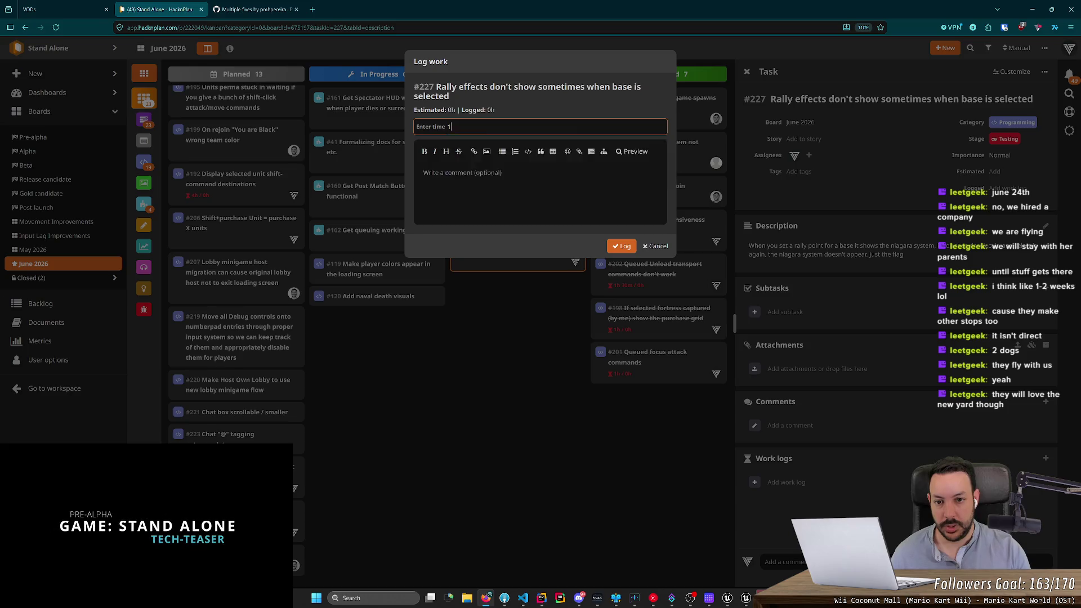
key(Return)
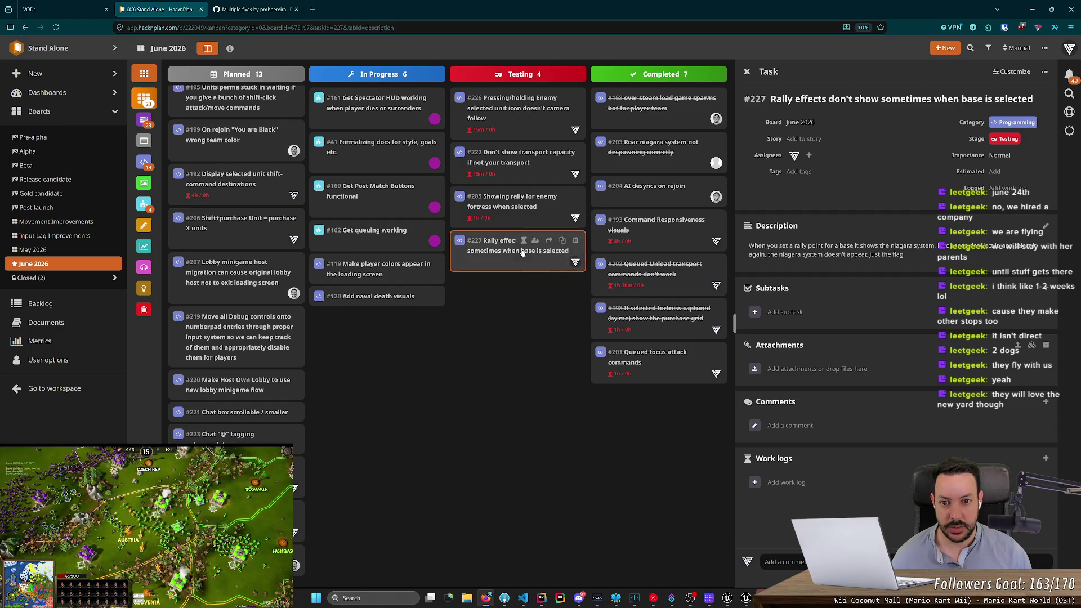
click(774, 484)
text(16)
key(BackSpace)
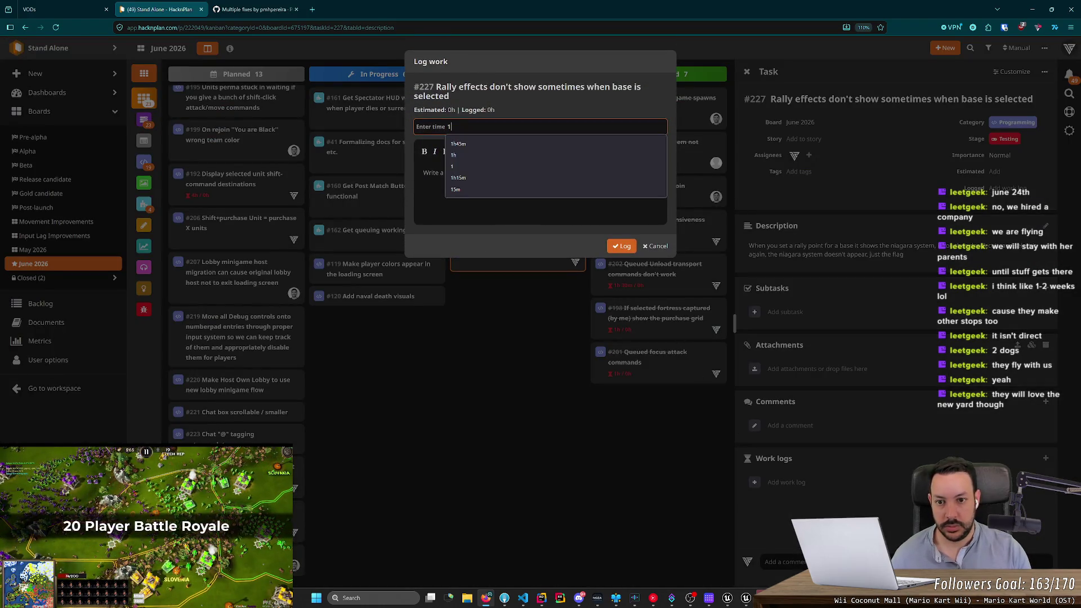
key(BackSpace)
text(30mi)
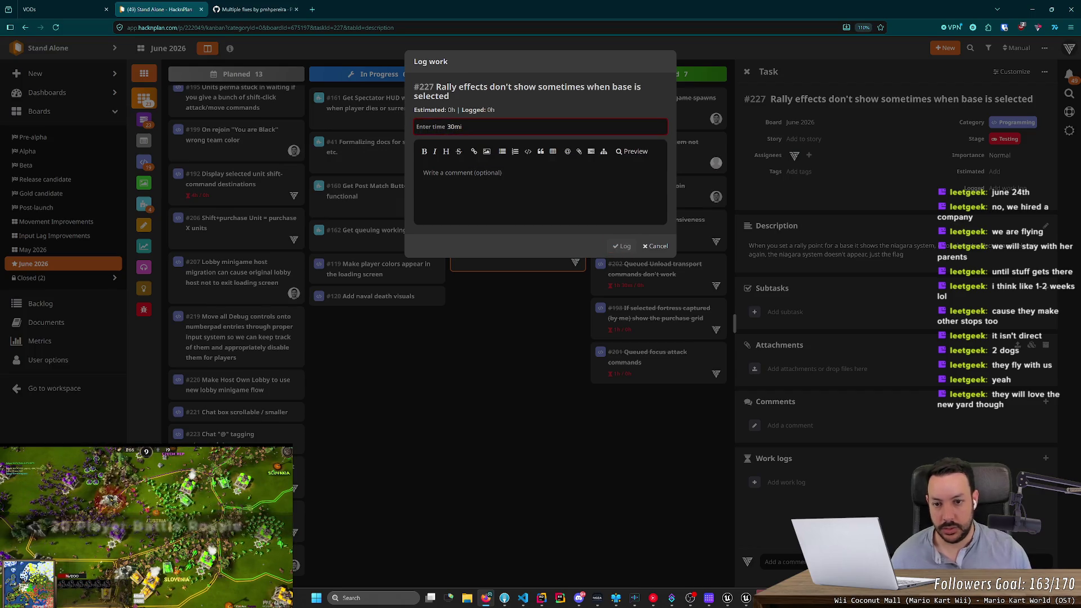
text(n)
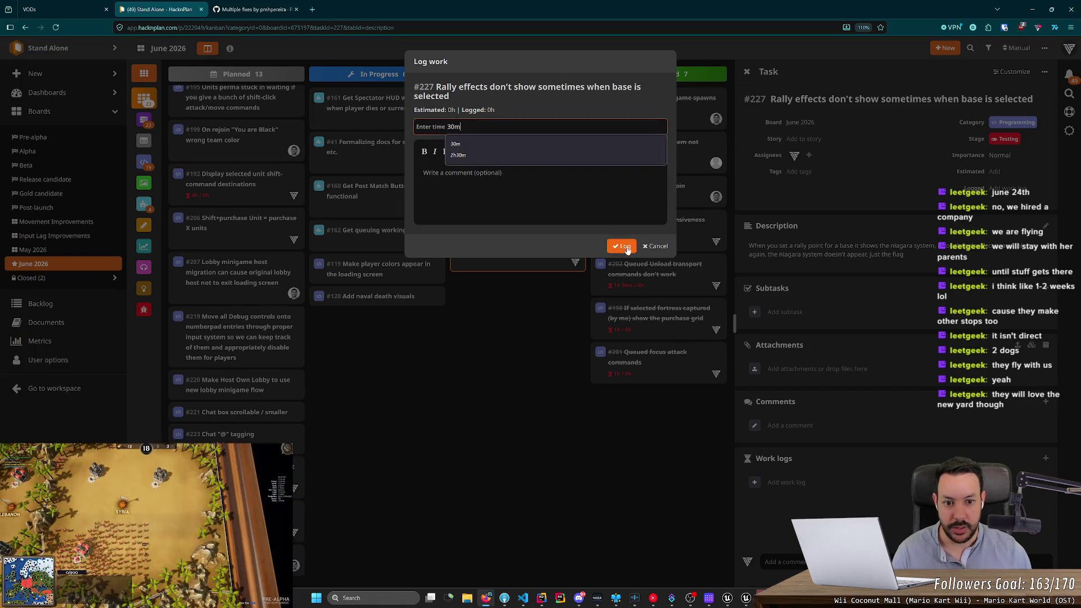
click(625, 247)
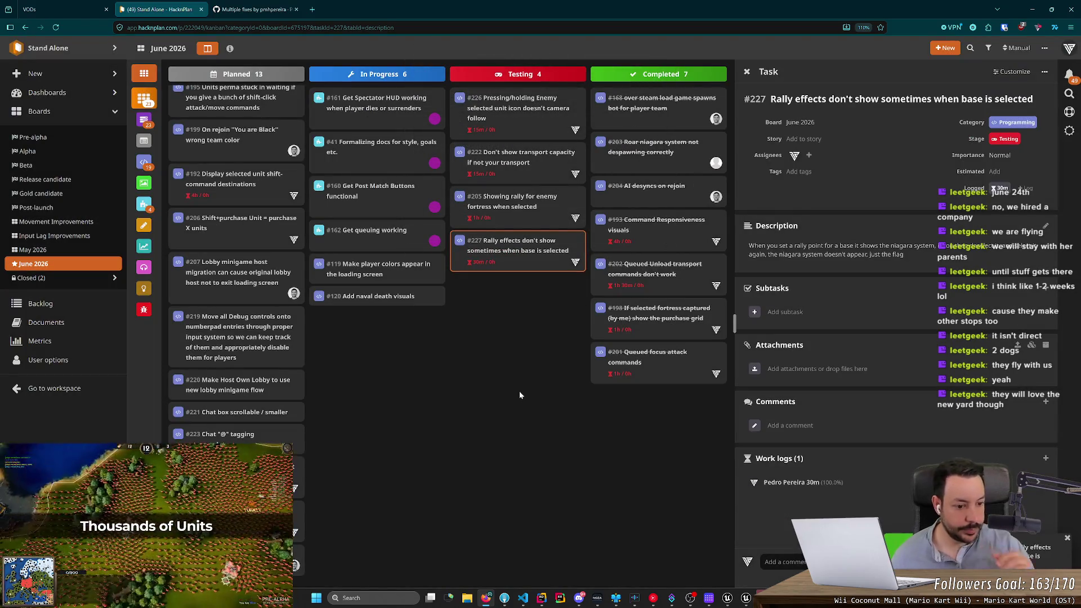
click(1067, 539)
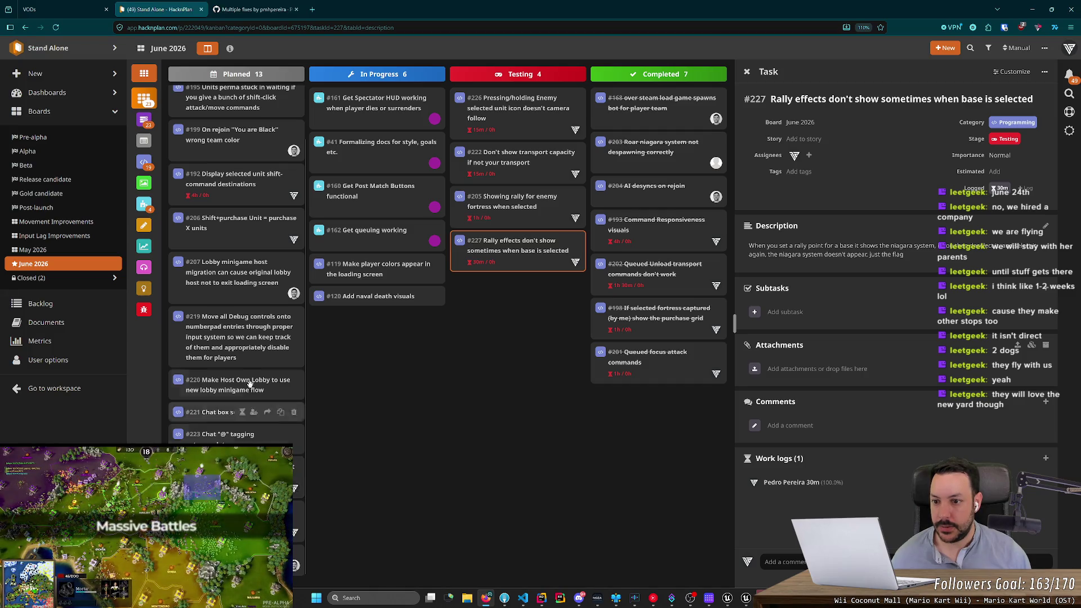
Step: Move card #206 from Planned to In Progress and minimize the browser
drag(241, 225, 396, 369)
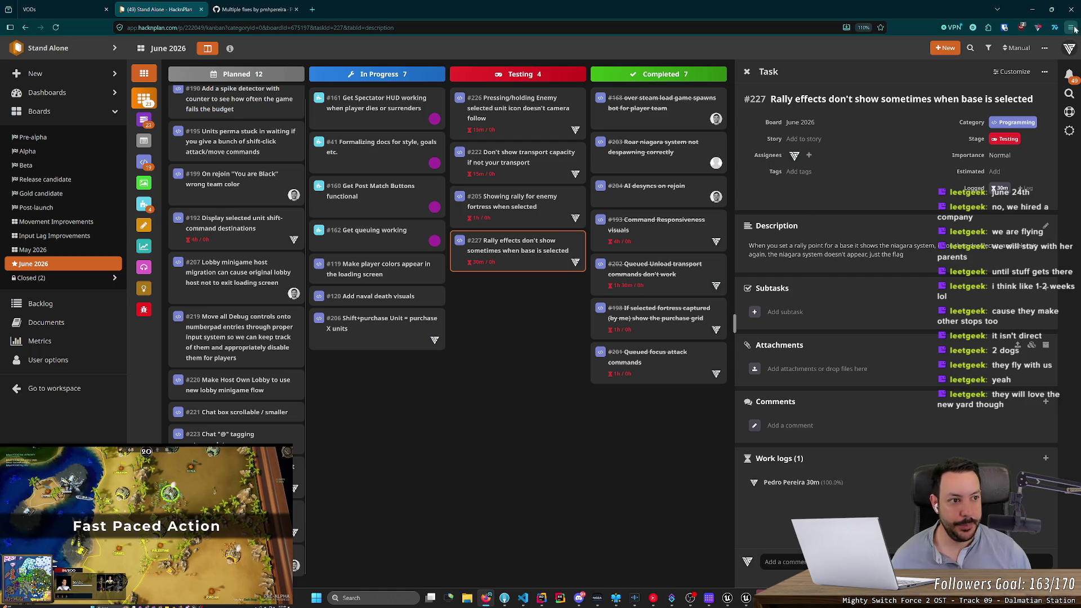
click(1039, 12)
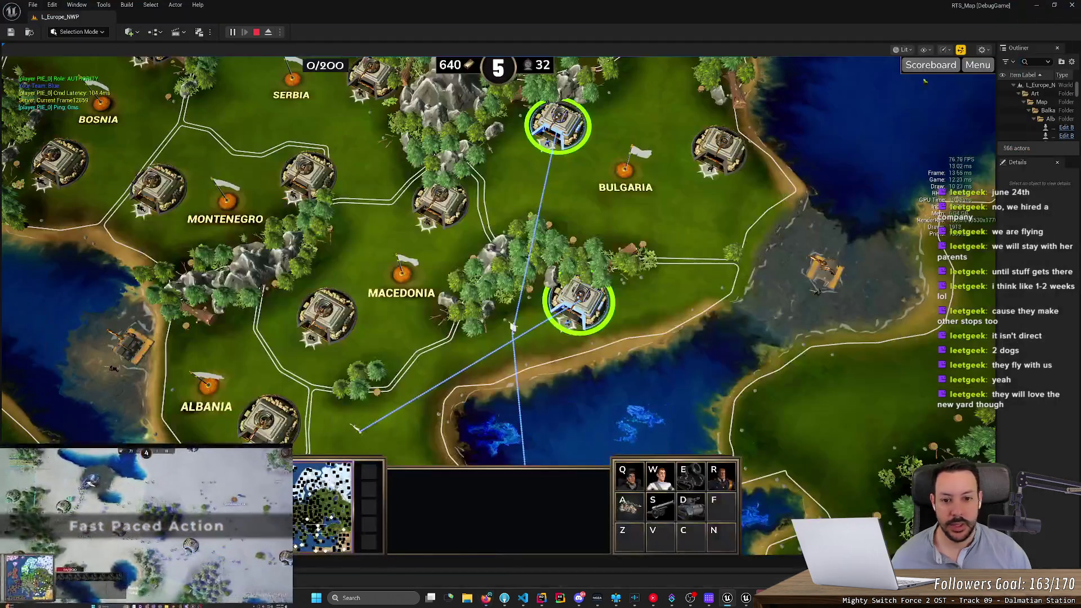
Step: Stop the play session, close Unreal Editor, and fetch origin in Fork's All Commits view
click(258, 33)
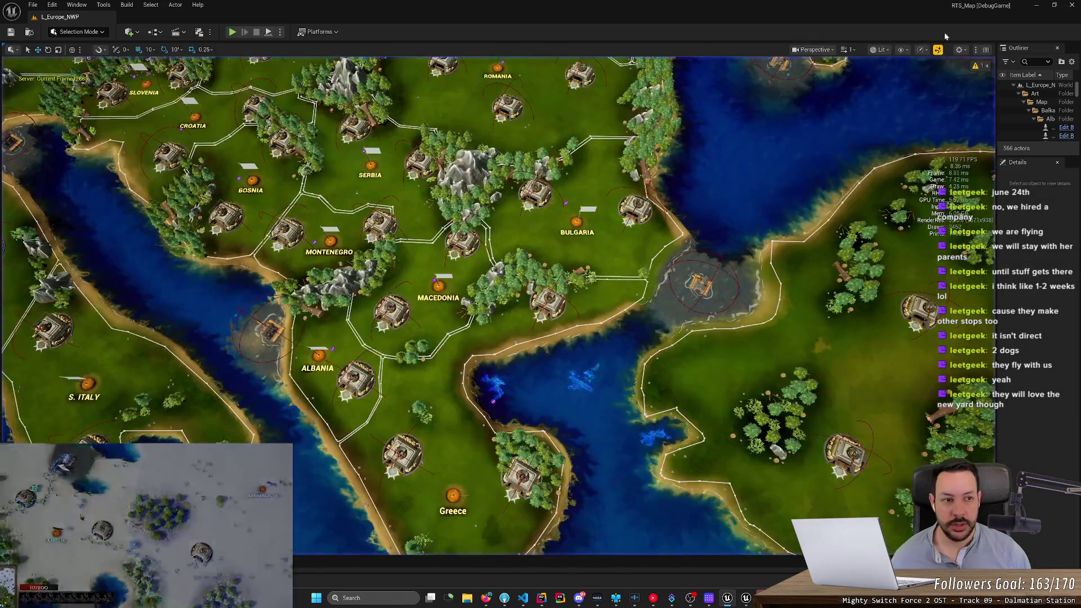
click(1067, 7)
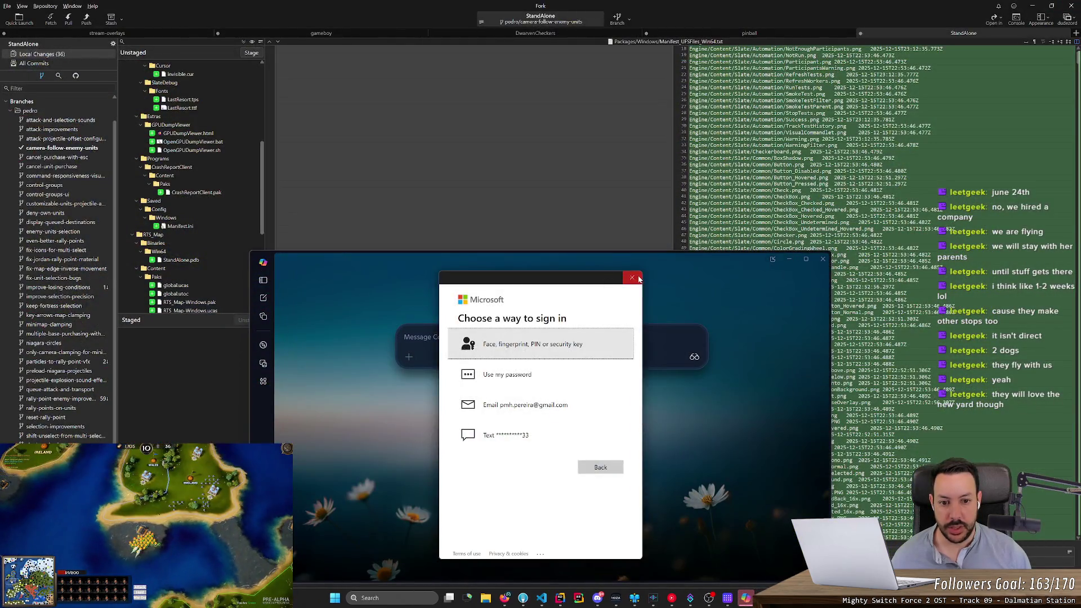
click(823, 258)
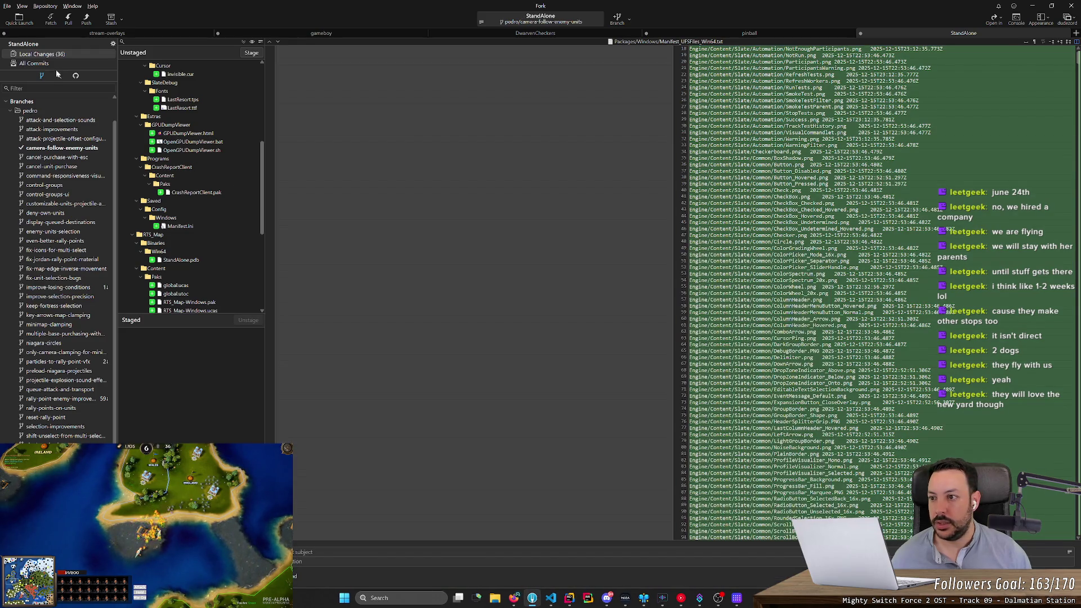
click(33, 63)
click(51, 20)
key(Return)
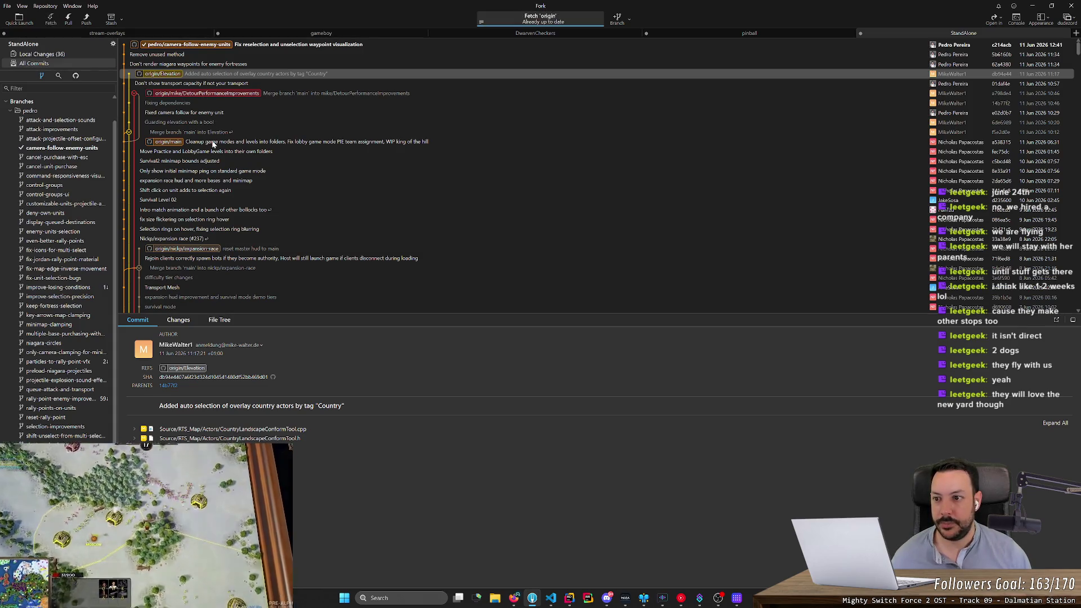
Step: Create and check out branch 'purchase-multiple-units' from the origin/main commit
right_click(213, 144)
click(273, 161)
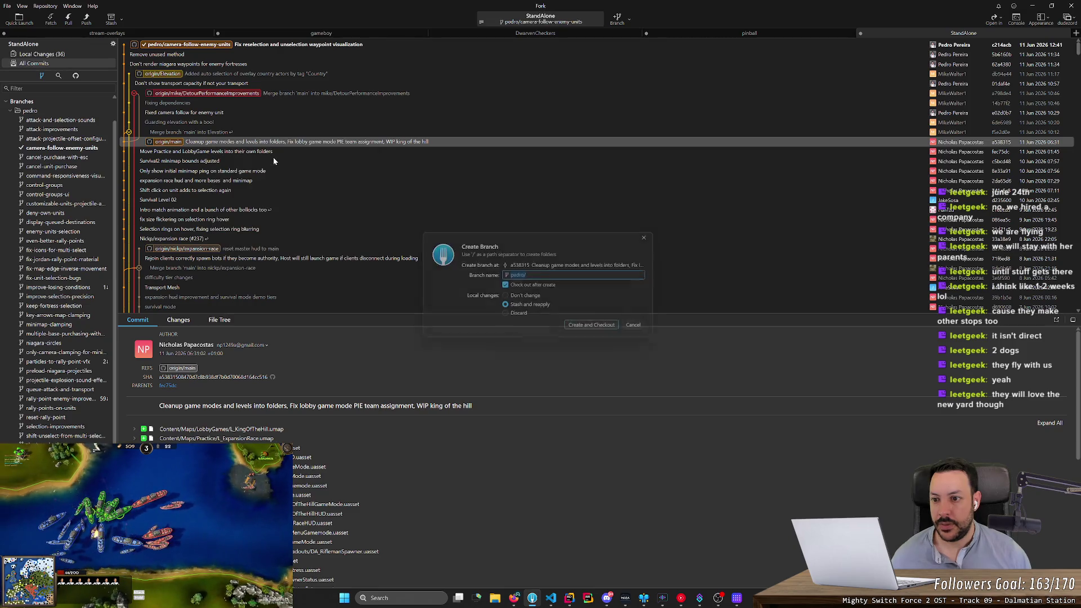
click(511, 599)
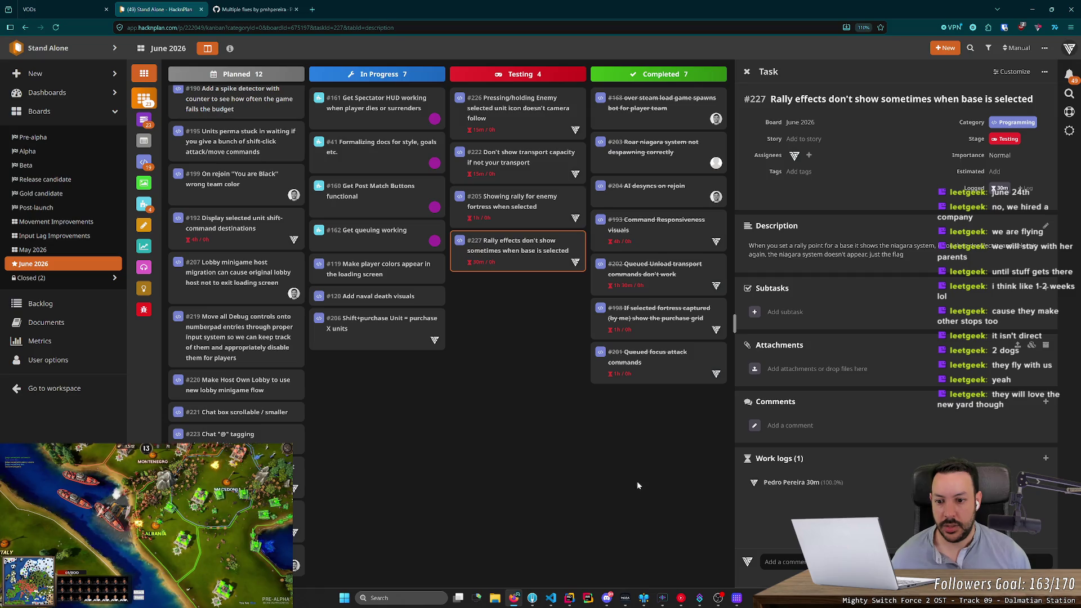
key(alt+Tab)
text(purchase-multiple-un)
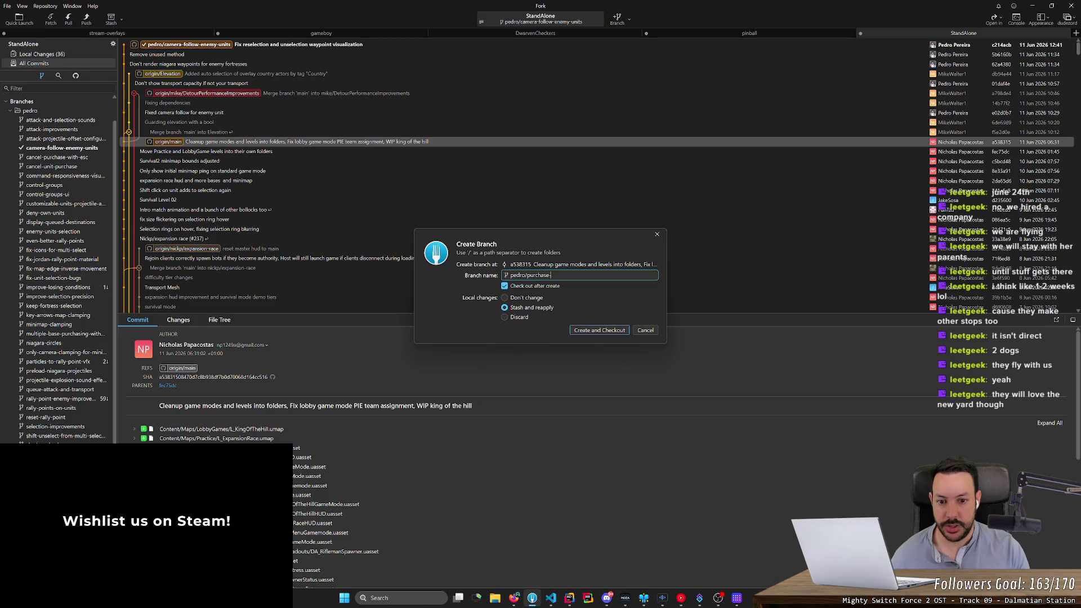
text(its)
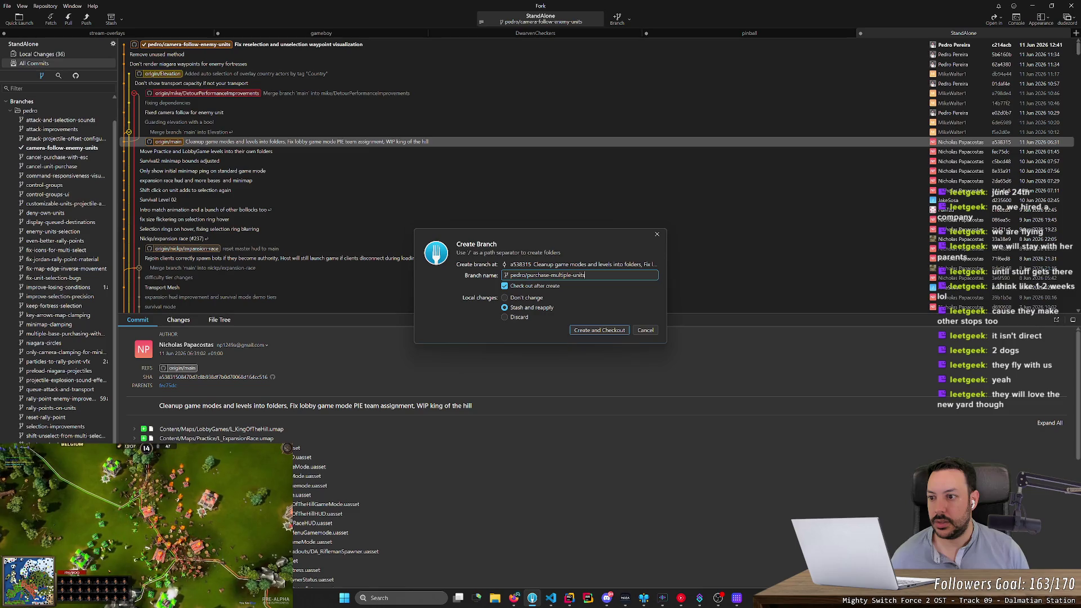
key(Return)
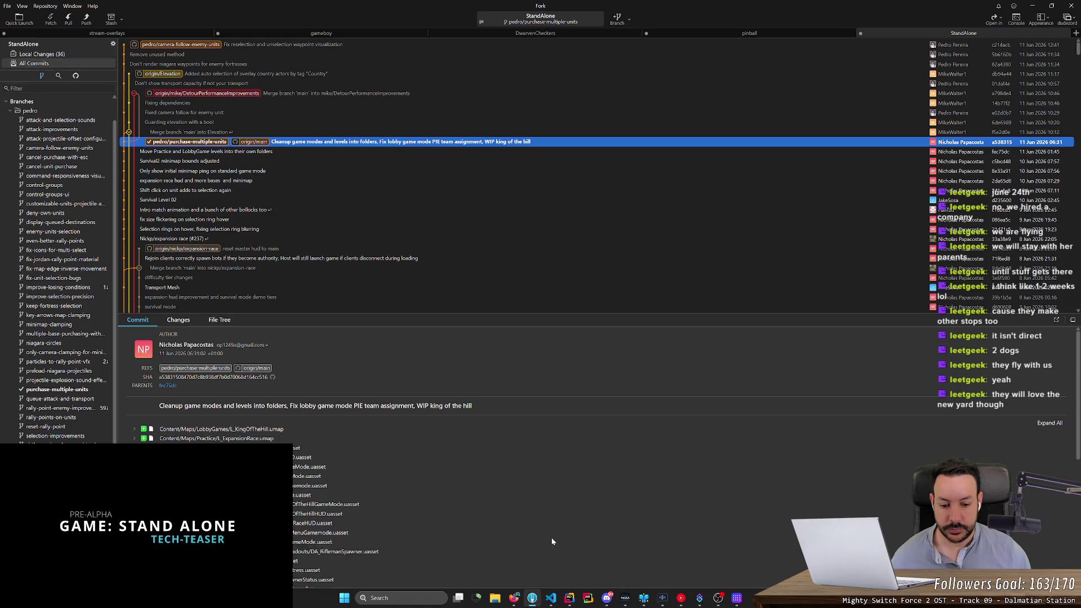
click(569, 598)
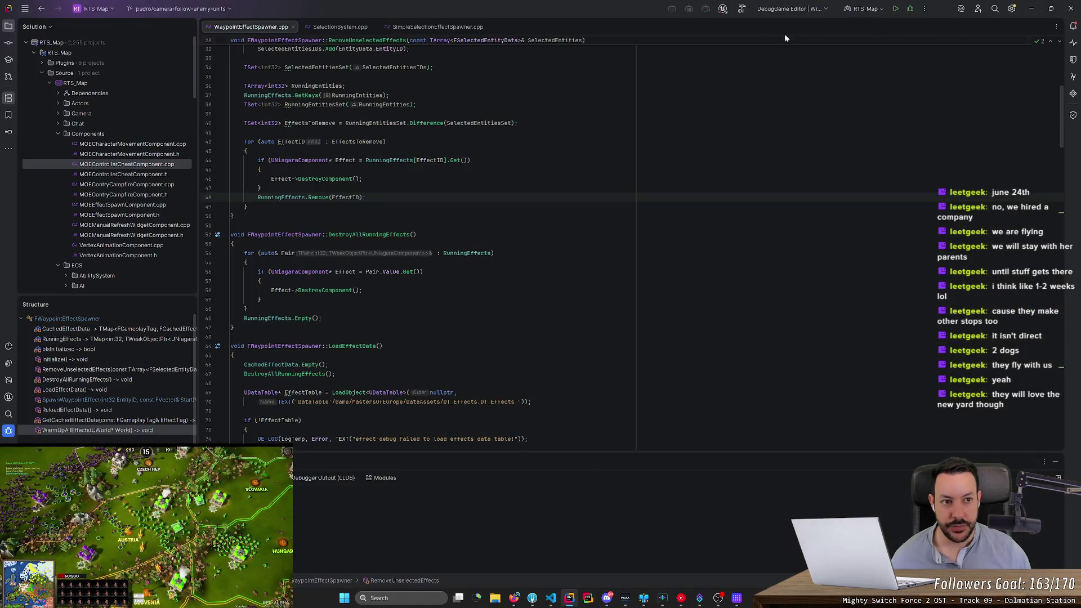
Step: Build and launch RTS_Map from Rider, reading LoadEffectData and DestroyAllRunningEffects meanwhile
click(897, 10)
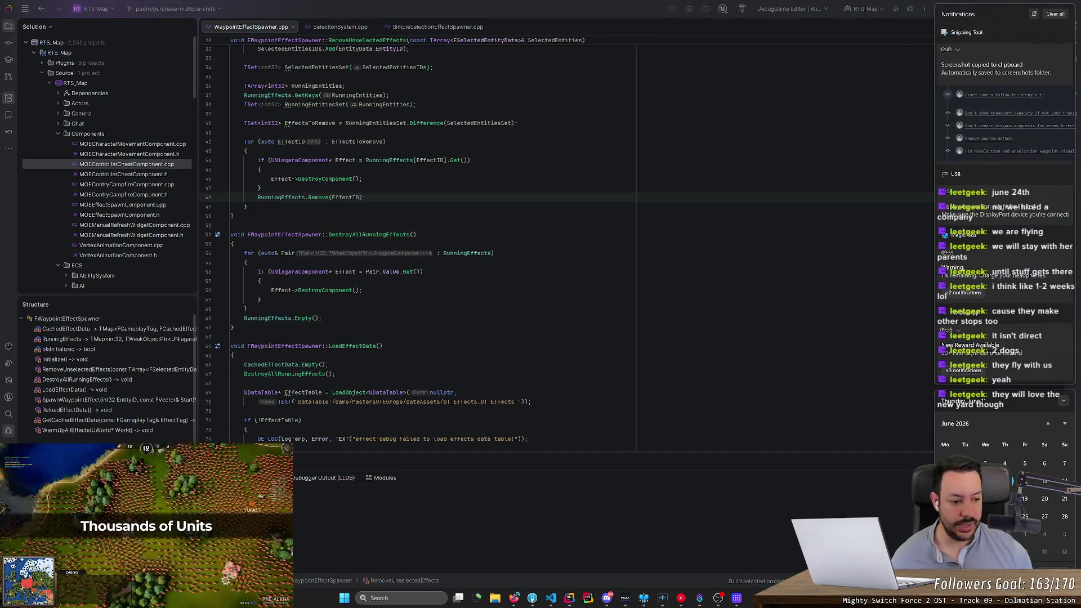
click(382, 346)
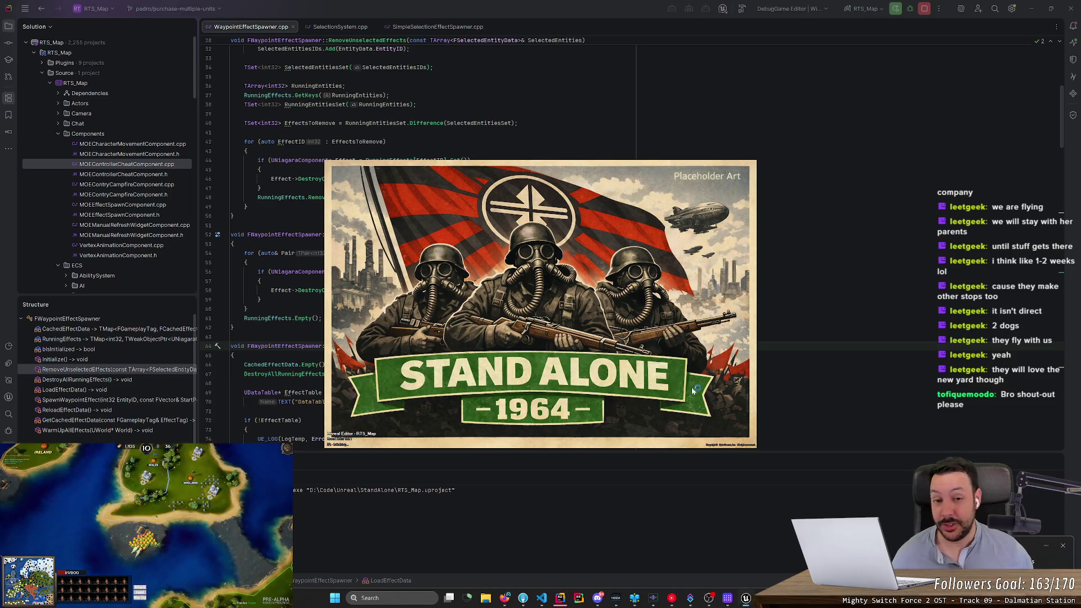
click(260, 281)
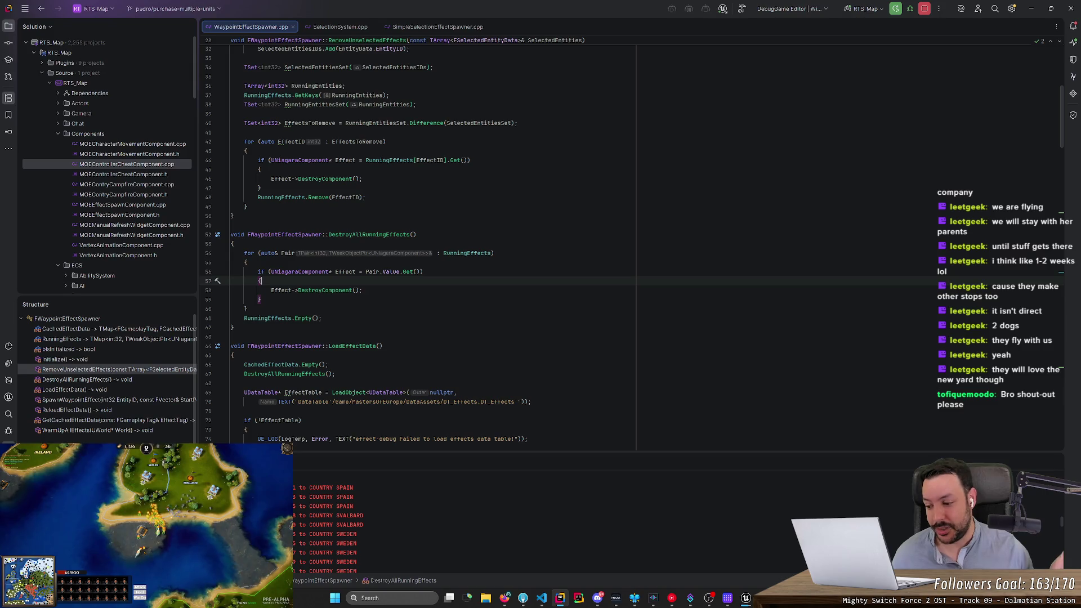
scroll(416, 248, down, 1)
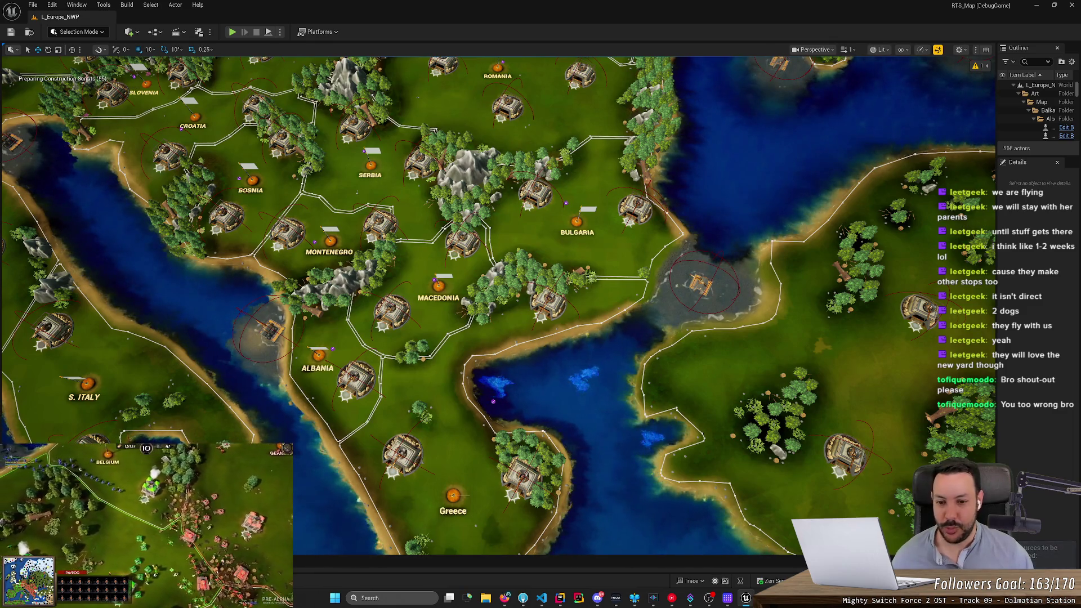
Step: Fly the viewport over Europe toward Denmark and the Mediterranean, then back to a full view
scroll(178, 367, down, 2)
scroll(178, 367, up, 2)
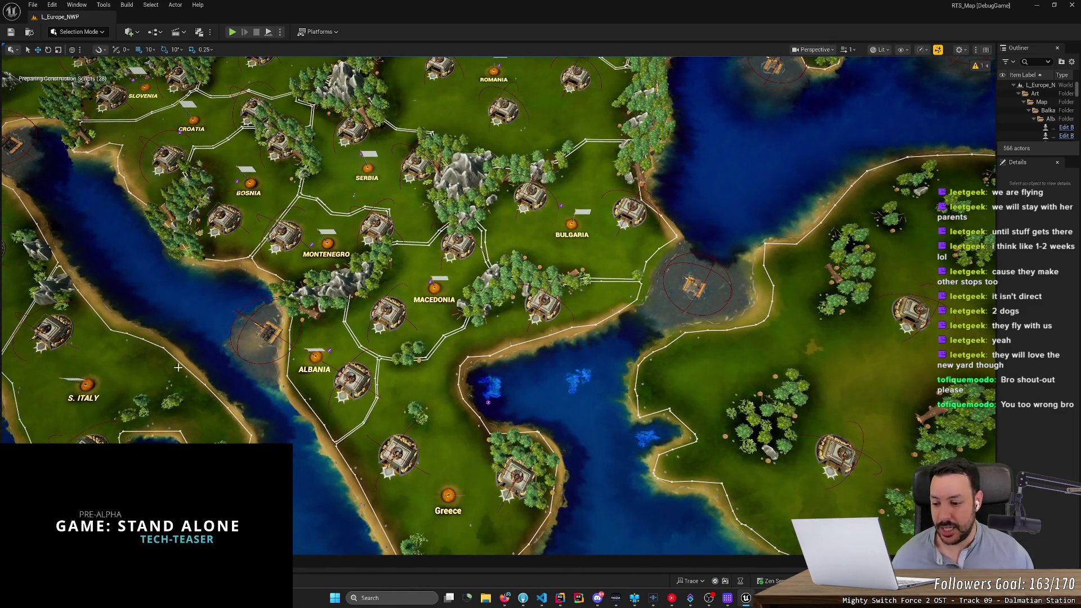
scroll(178, 367, down, 1)
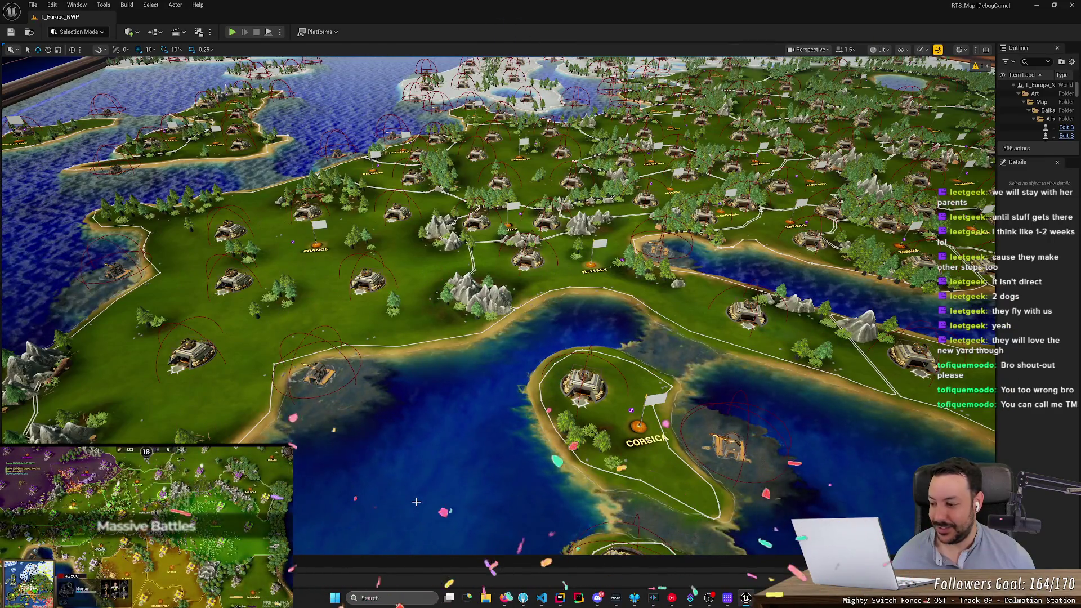
scroll(498, 304, down, 10)
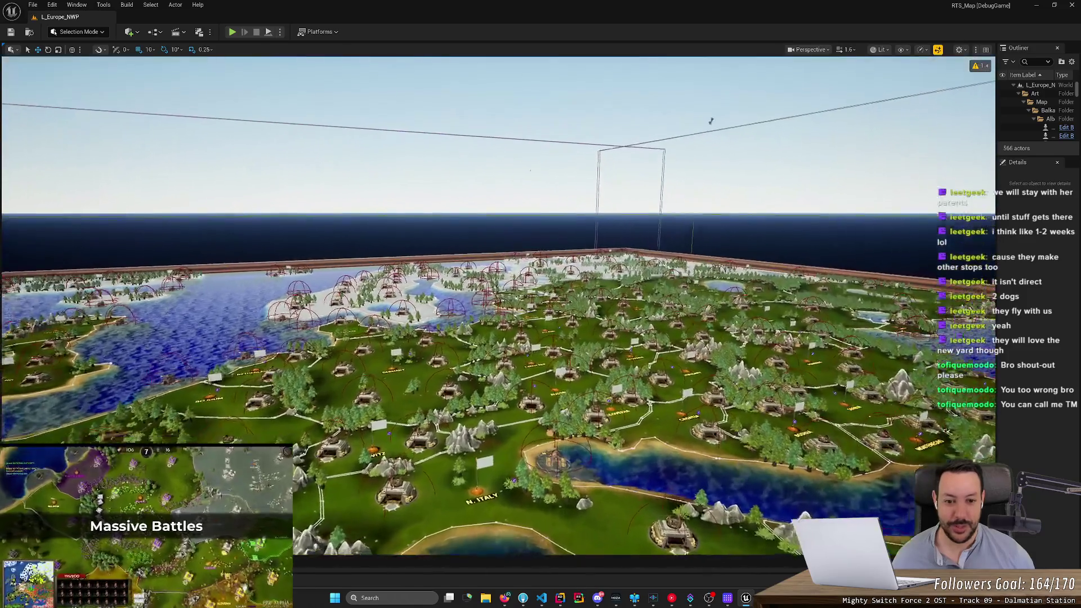
scroll(497, 304, up, 10)
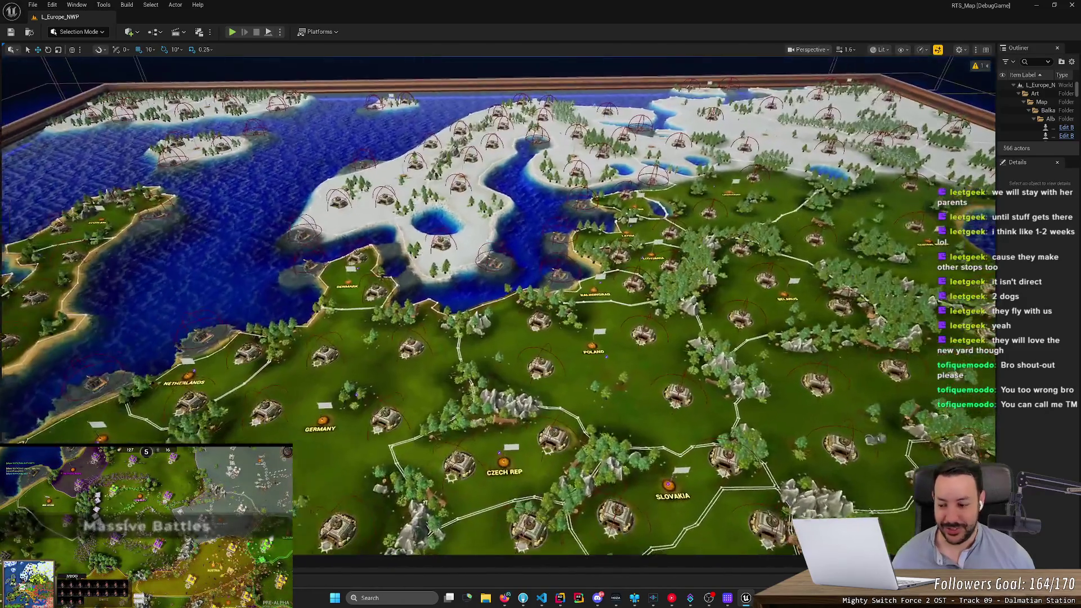
key(a)
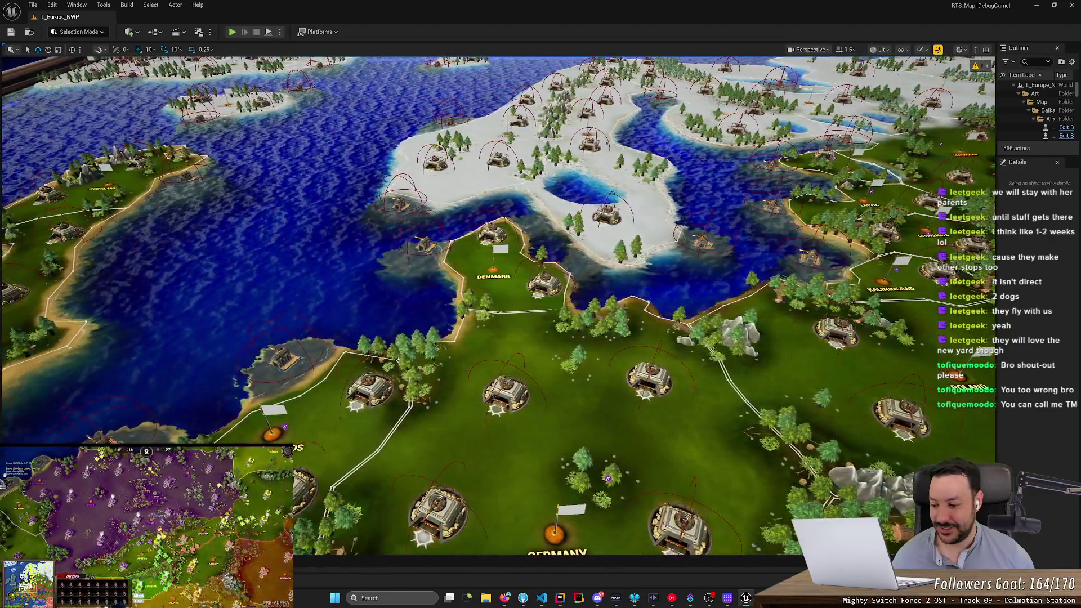
scroll(498, 304, down, 5)
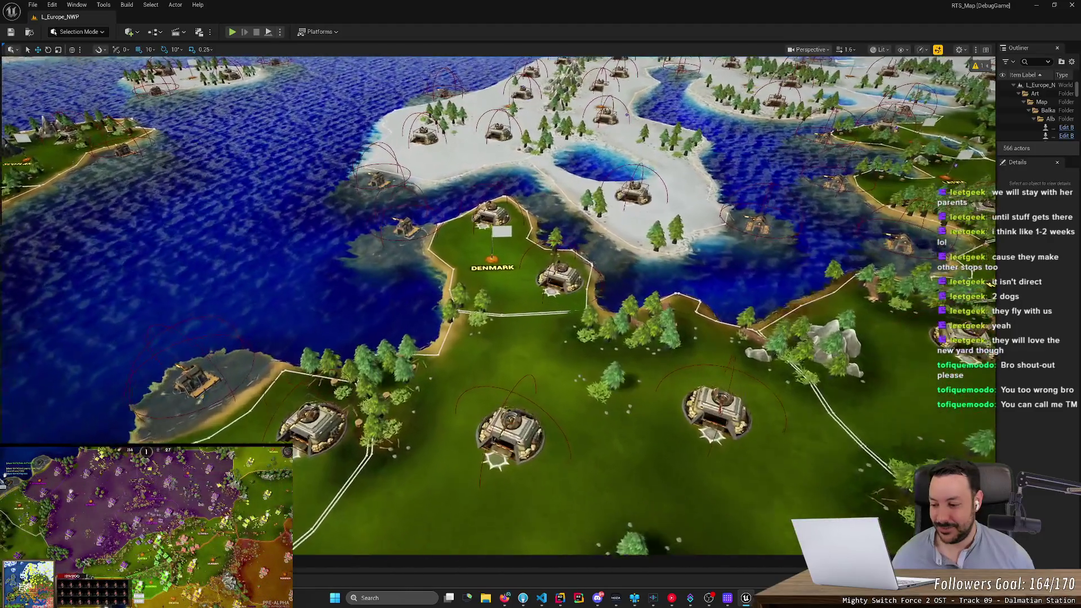
scroll(497, 304, up, 2)
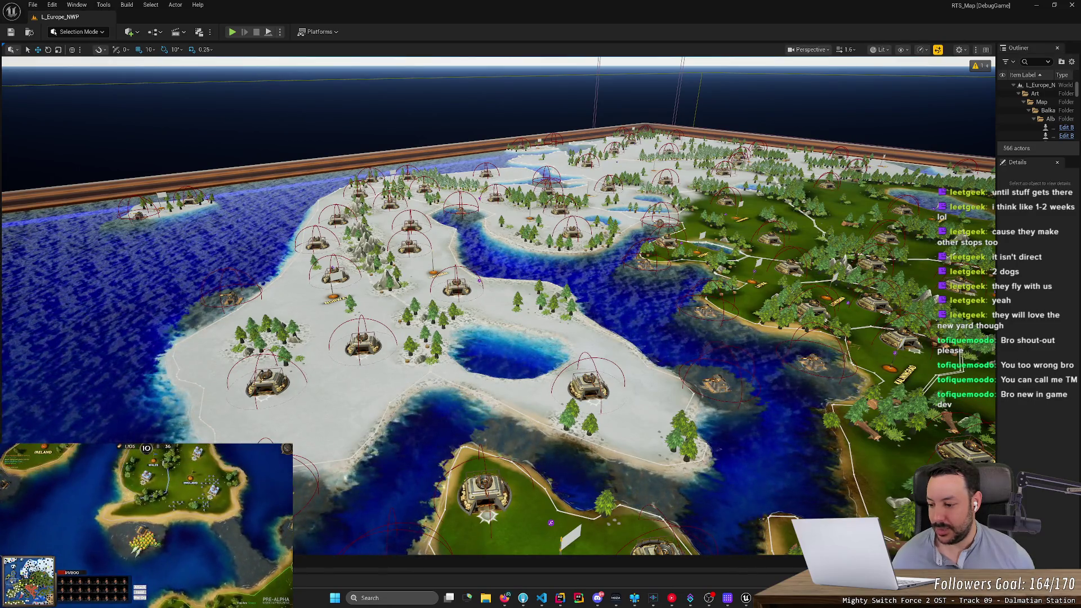
mouse_move(507, 282)
mouse_down()
mouse_move(394, 237)
mouse_move(12, 132)
mouse_move(389, 165)
mouse_move(541, 129)
mouse_move(596, 141)
mouse_move(540, 136)
mouse_up()
drag(318, 374, 318, 374)
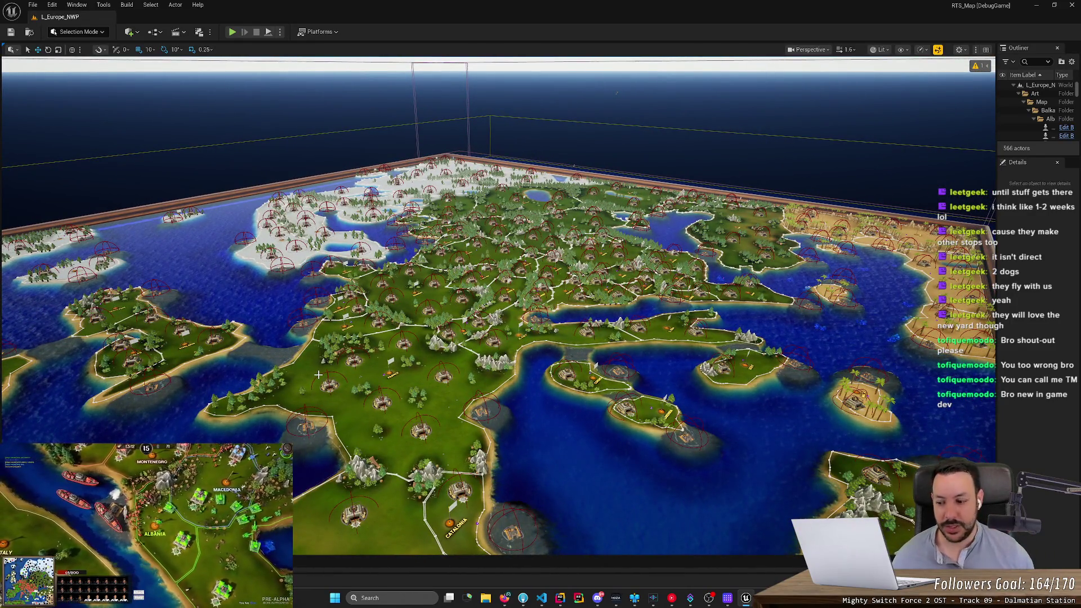
click(505, 597)
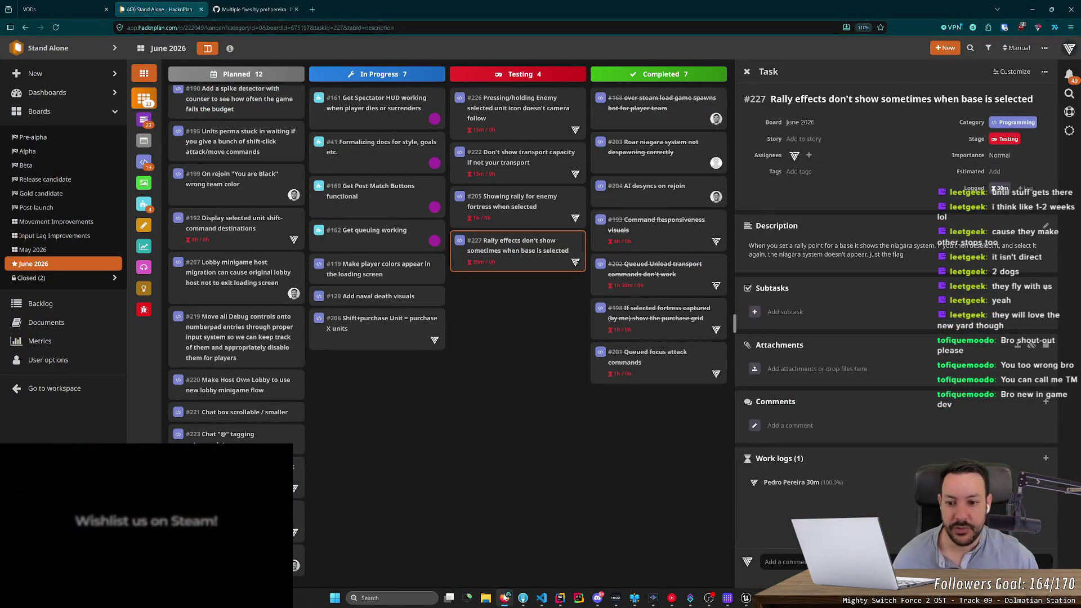
Step: View task #206's details on the board, then return to the Unreal Editor
click(372, 337)
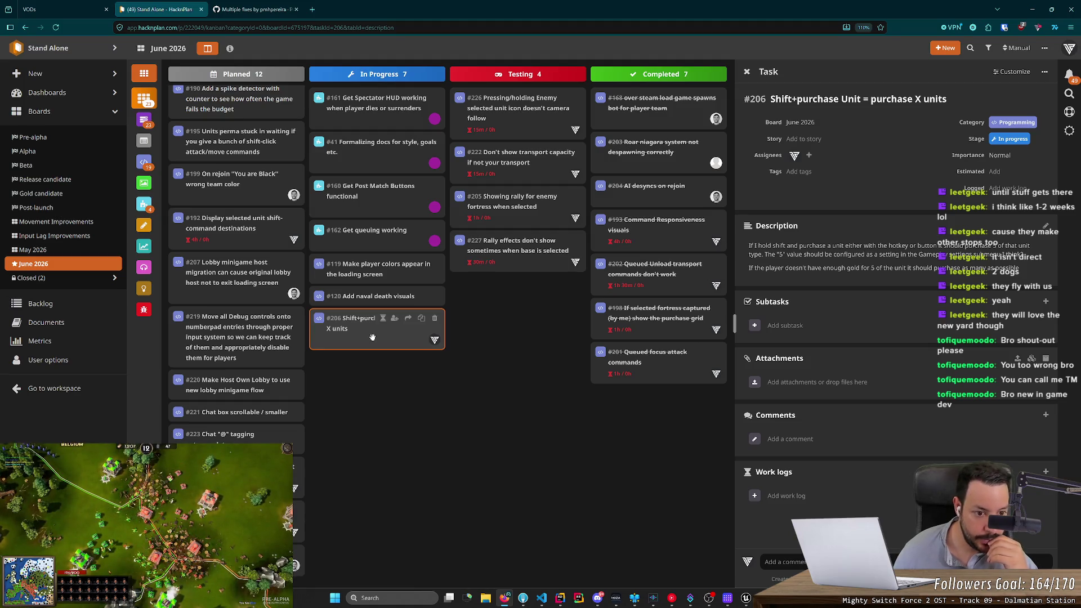
key(alt+Tab)
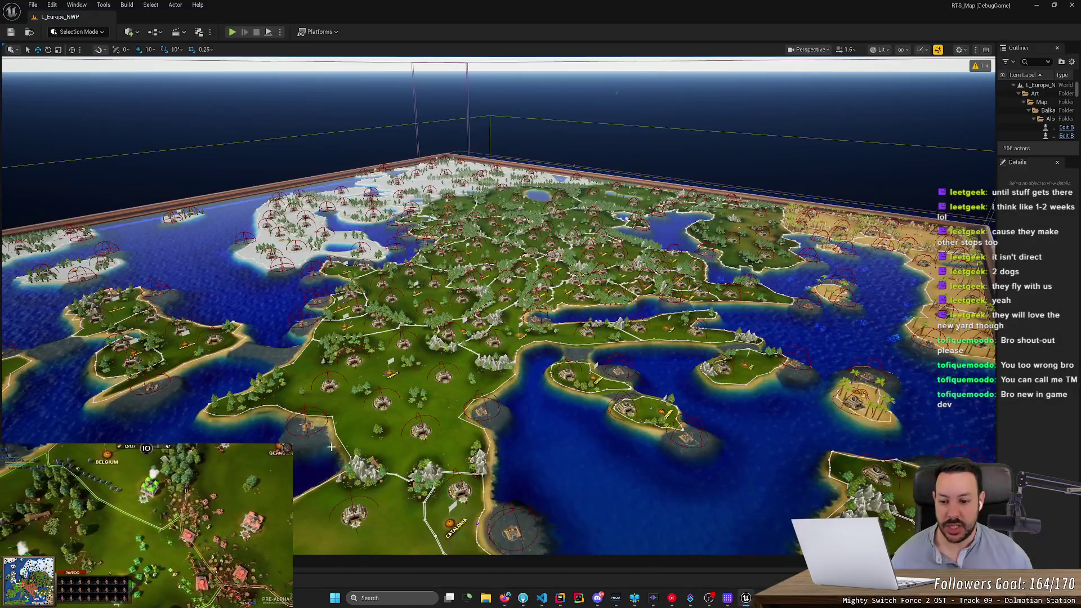
key(ctrl+space)
text(d)
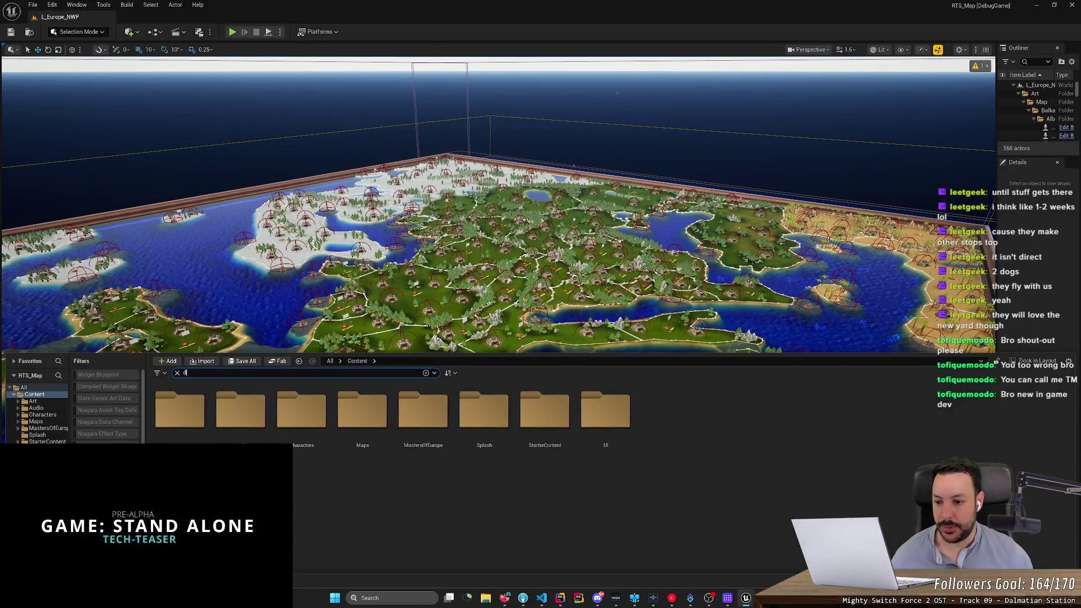
text(t_set)
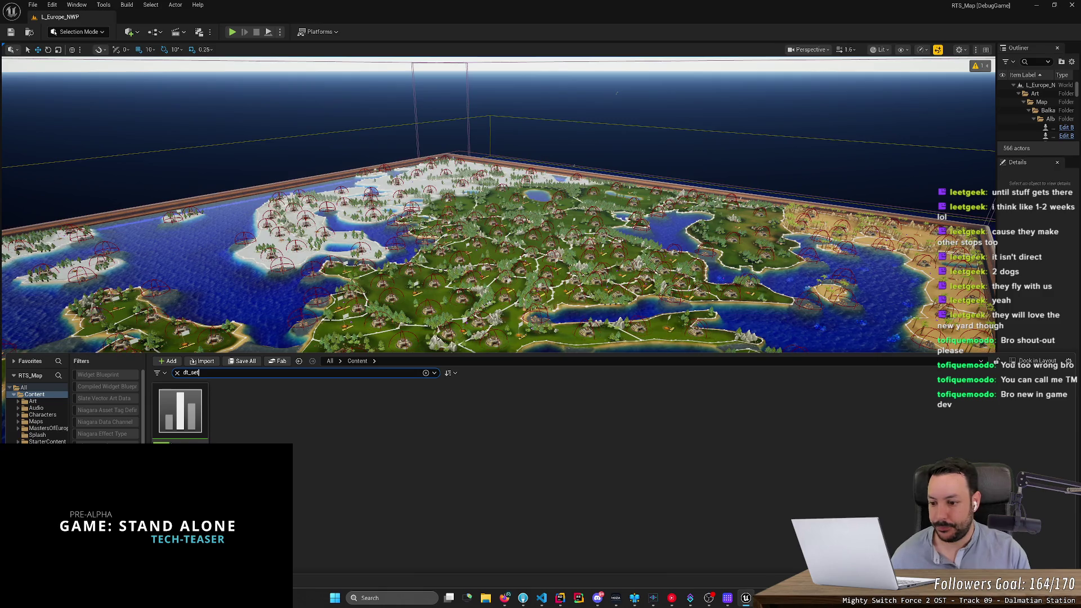
double_click(198, 411)
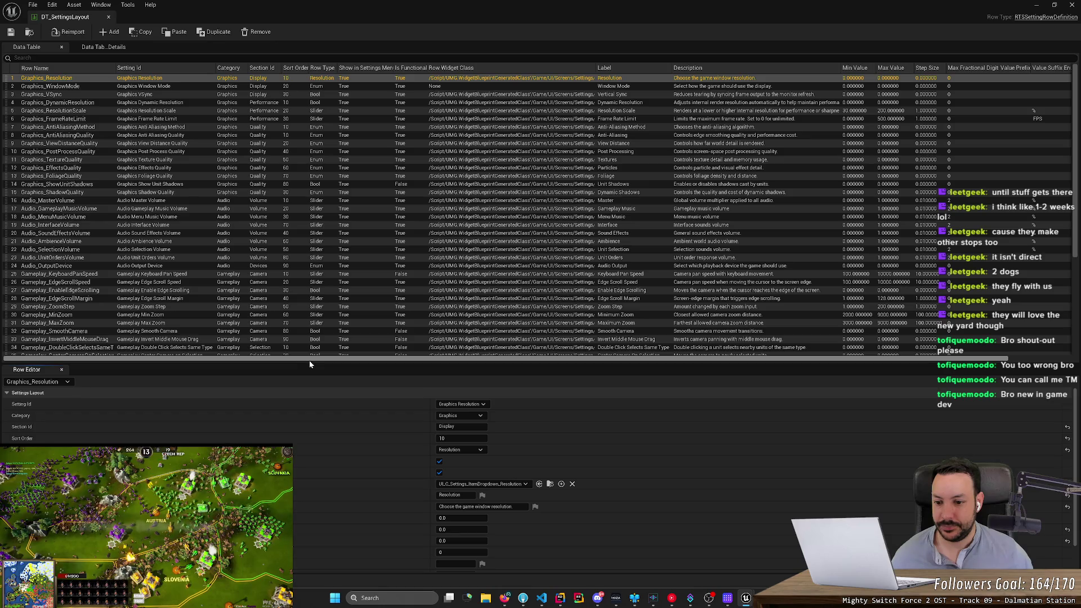
drag(309, 362, 308, 393)
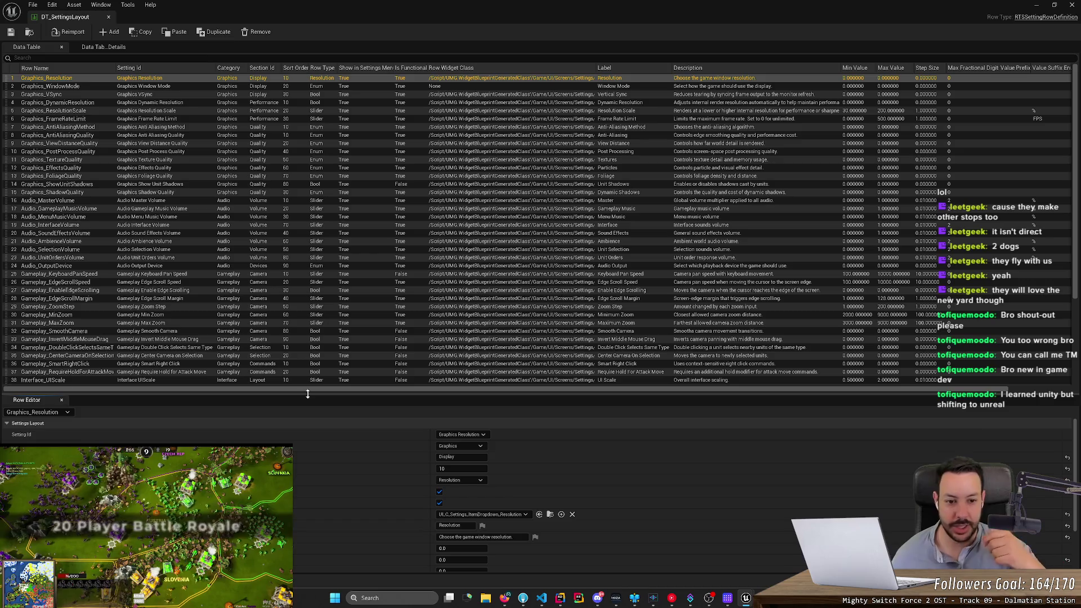
drag(307, 393, 307, 408)
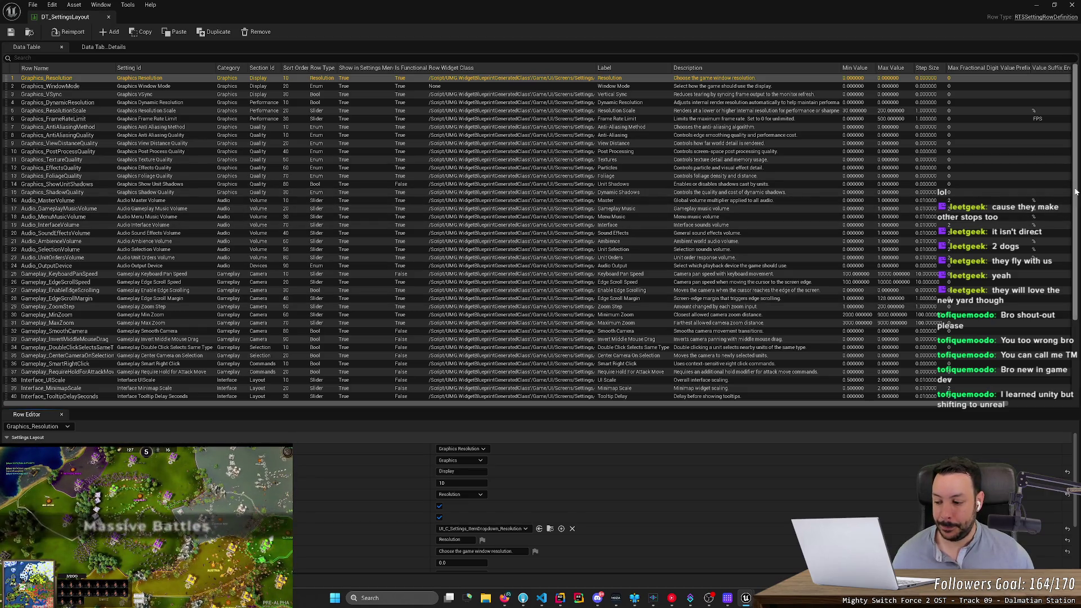
mouse_move(1075, 191)
mouse_down()
mouse_move(1075, 225)
mouse_move(1075, 149)
mouse_up()
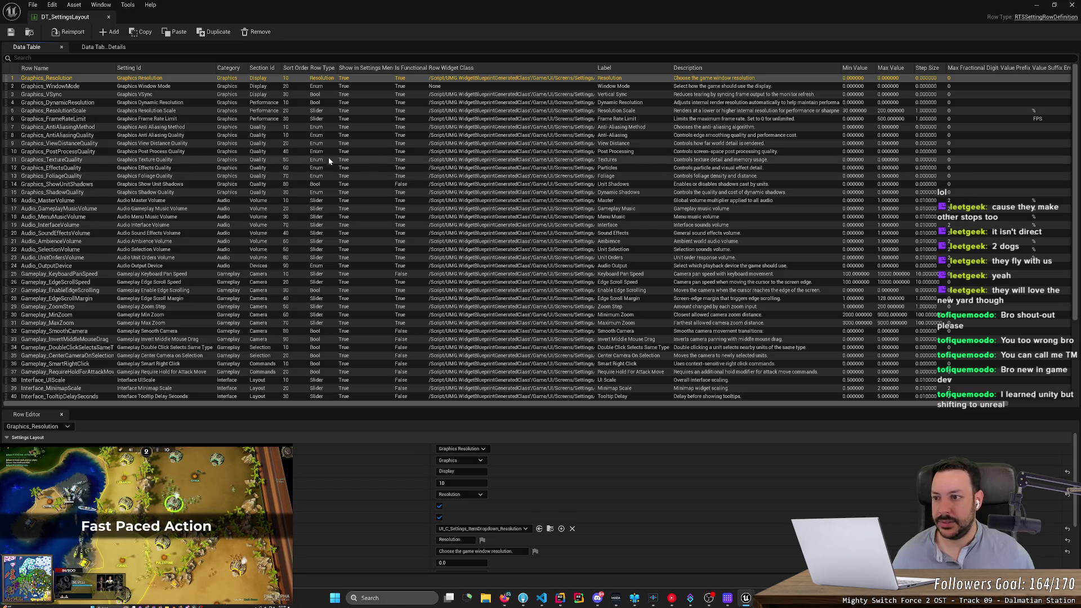
scroll(186, 178, down, 1)
scroll(186, 178, down, 3)
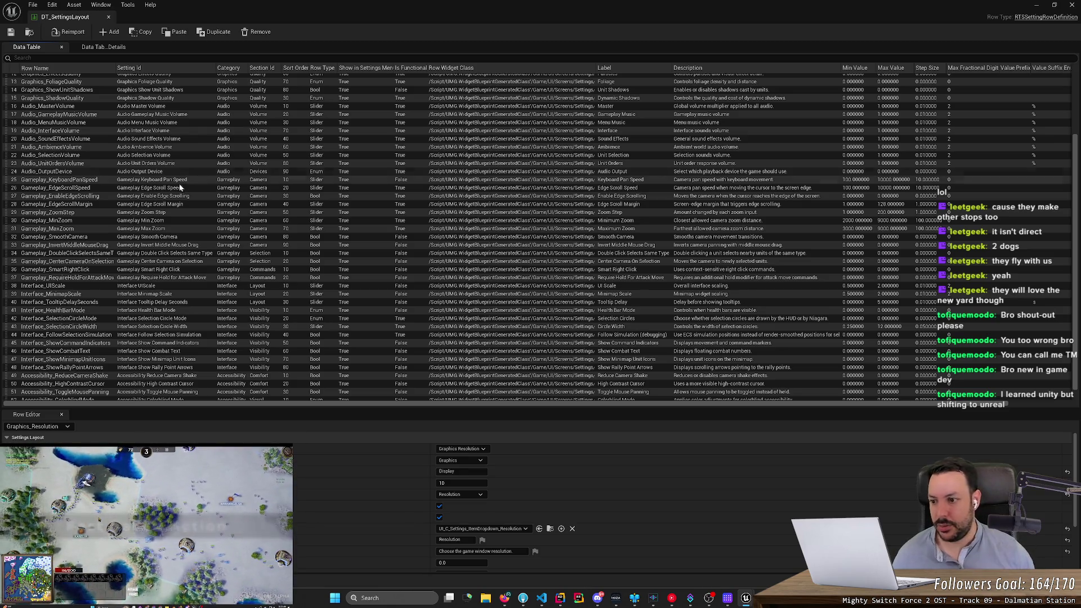
key(alt+Tab)
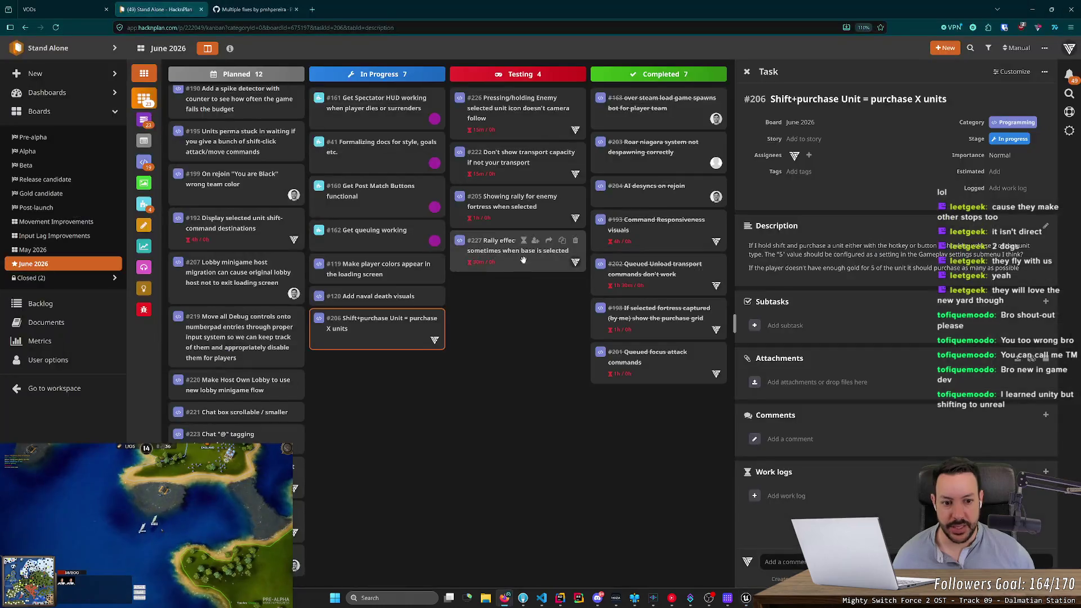
key(alt+Tab)
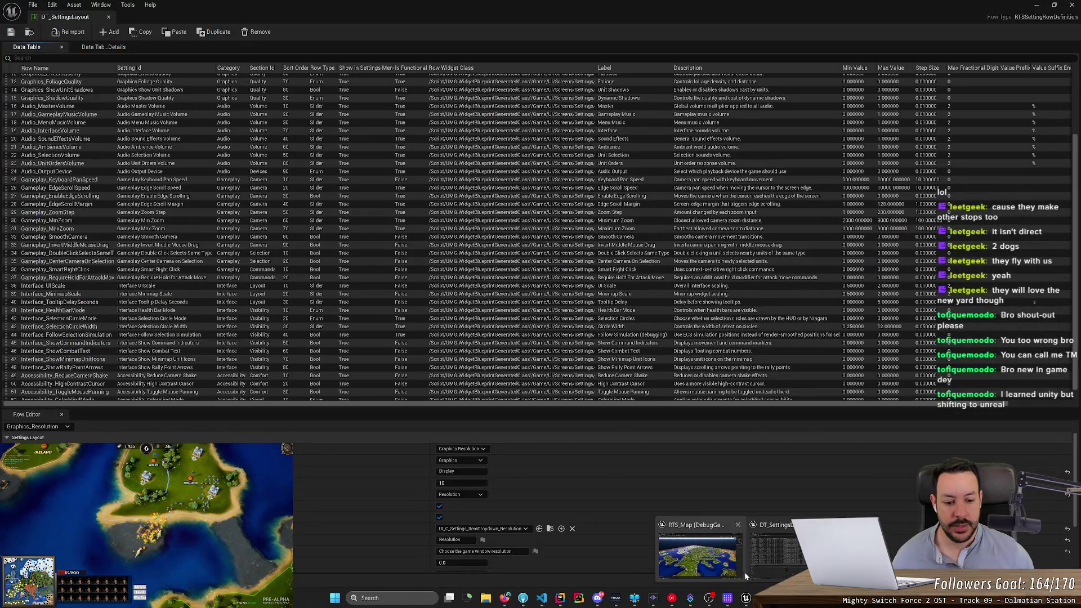
mouse_move(746, 598)
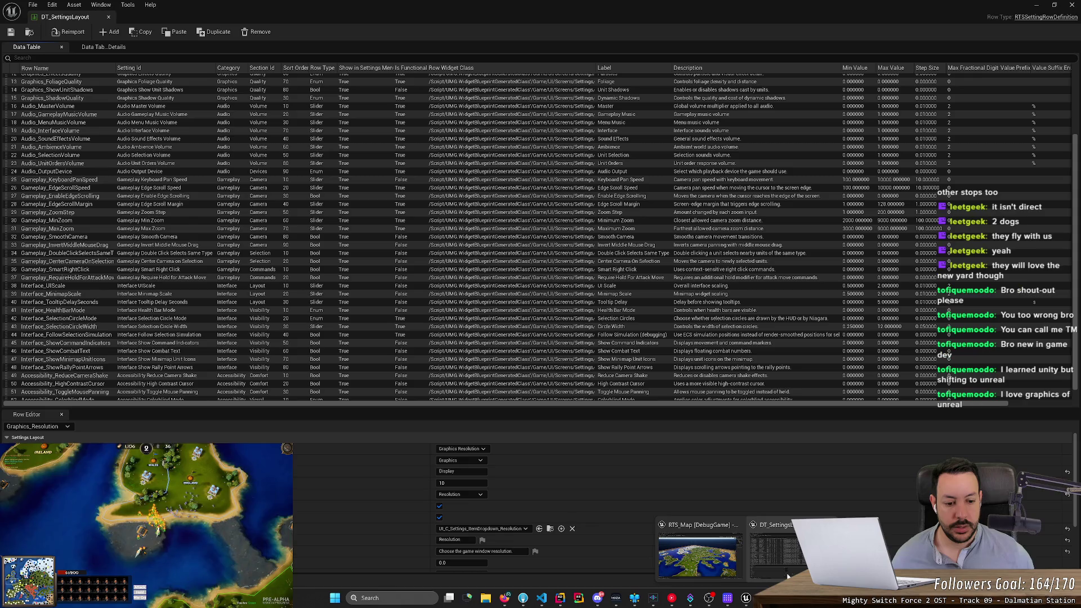
click(1039, 4)
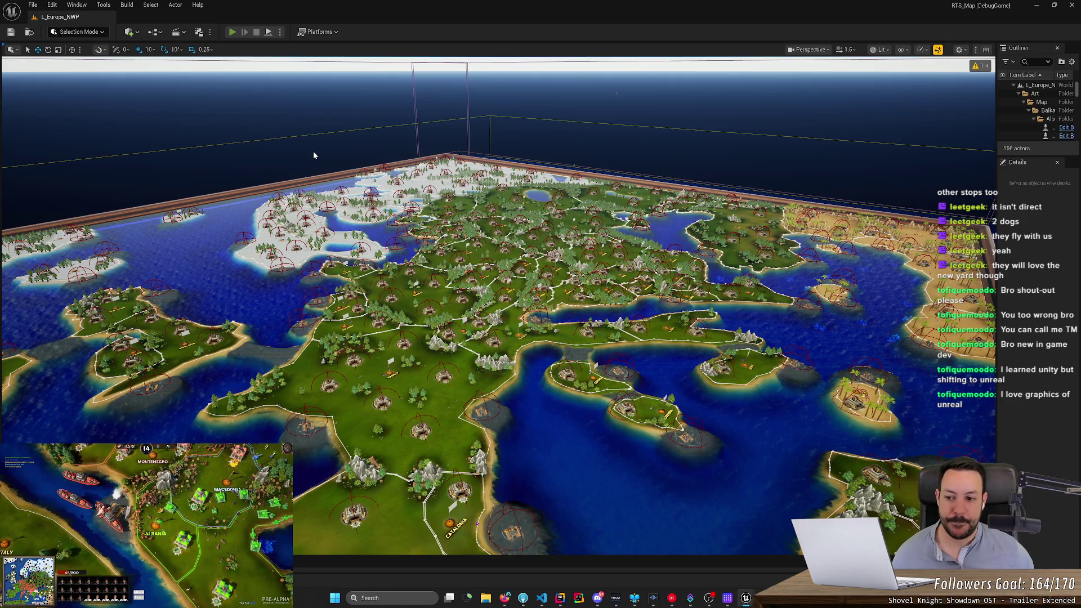
Step: Launch Play In Editor with Alt+P and click into the viewport once the match starts
key(alt+p)
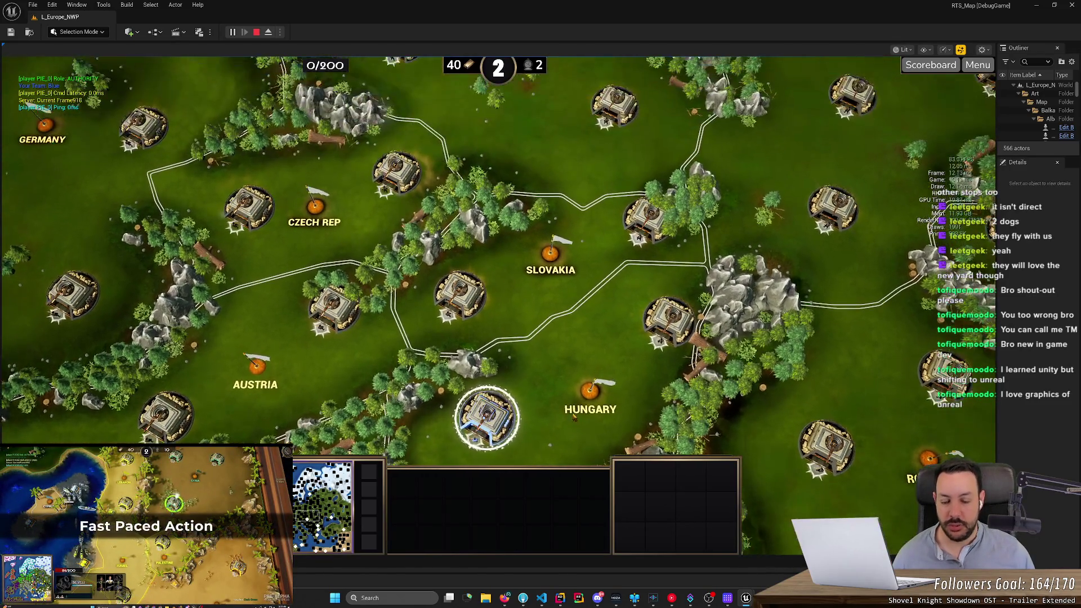
click(595, 306)
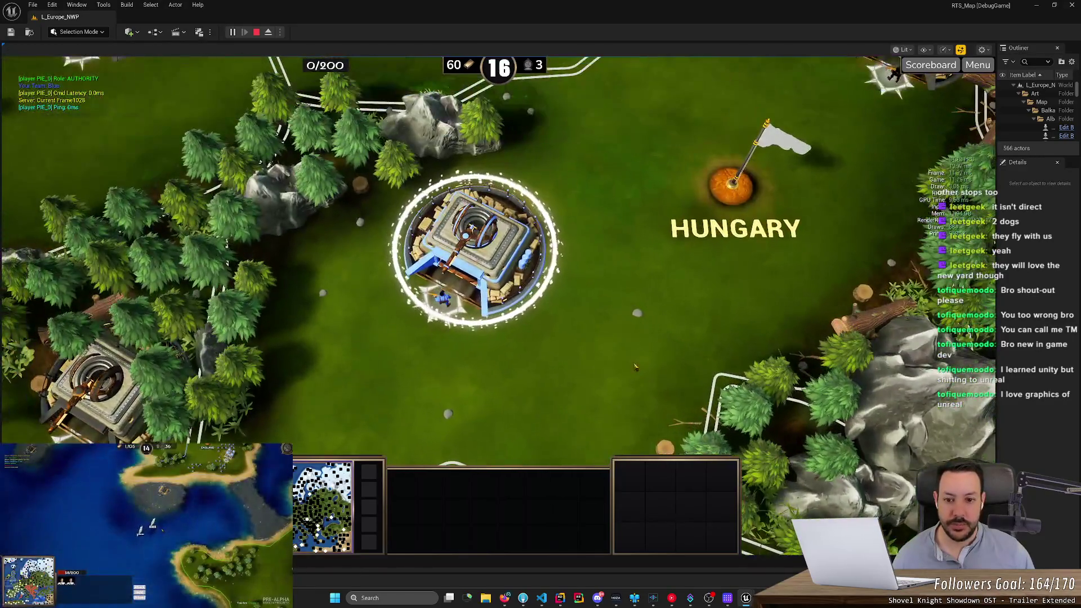
Step: Pan the game camera across the Balkans, Austria, France and back toward Greece
scroll(607, 347, down, 3)
scroll(606, 347, down, 2)
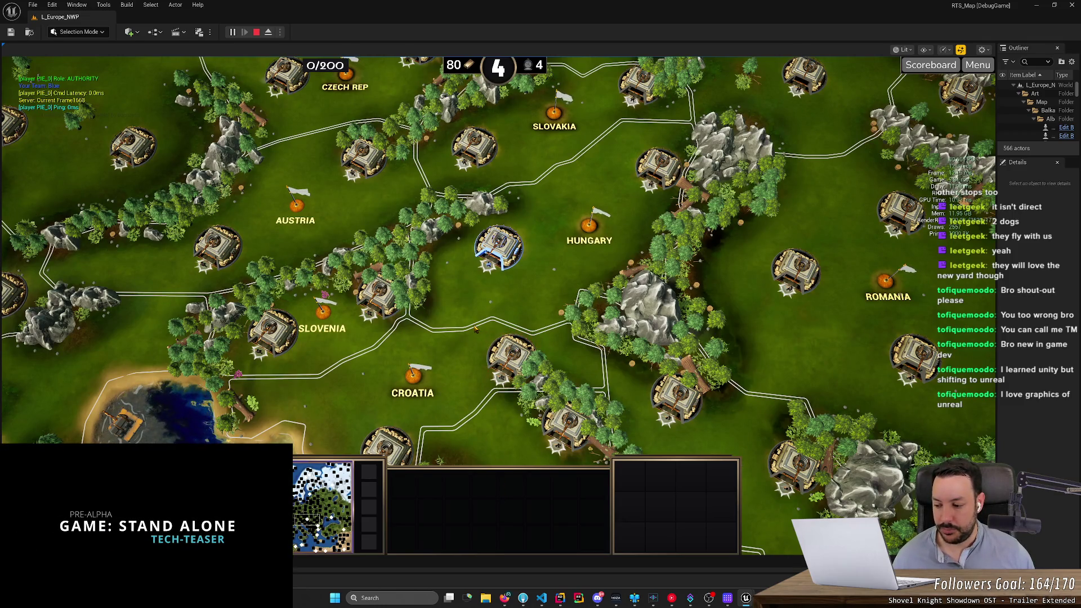
mouse_move(511, 604)
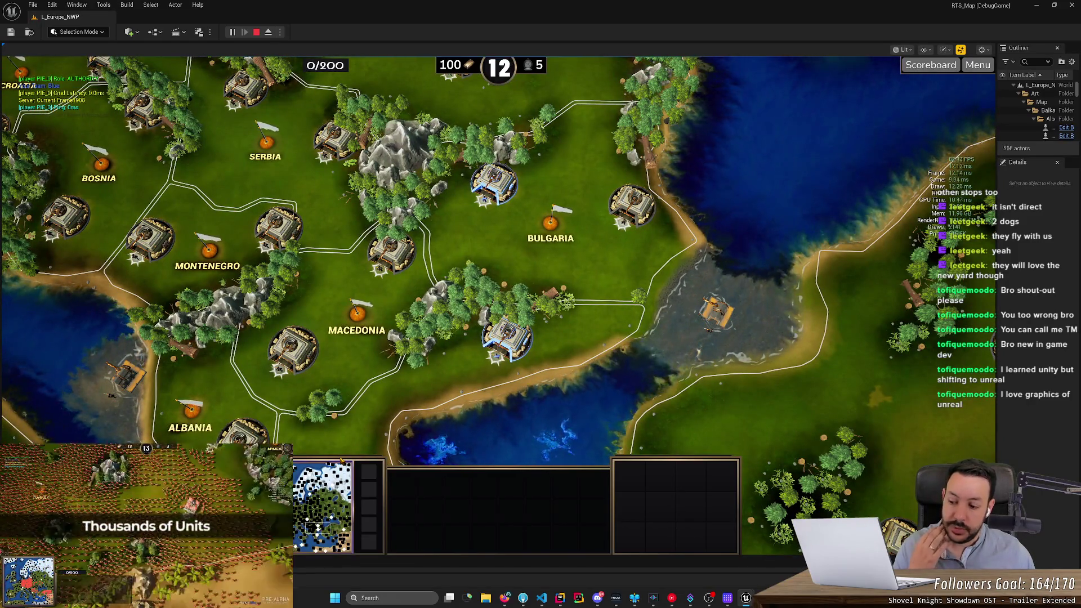
mouse_move(354, 410)
mouse_down()
mouse_move(419, 345)
mouse_move(461, 241)
mouse_up()
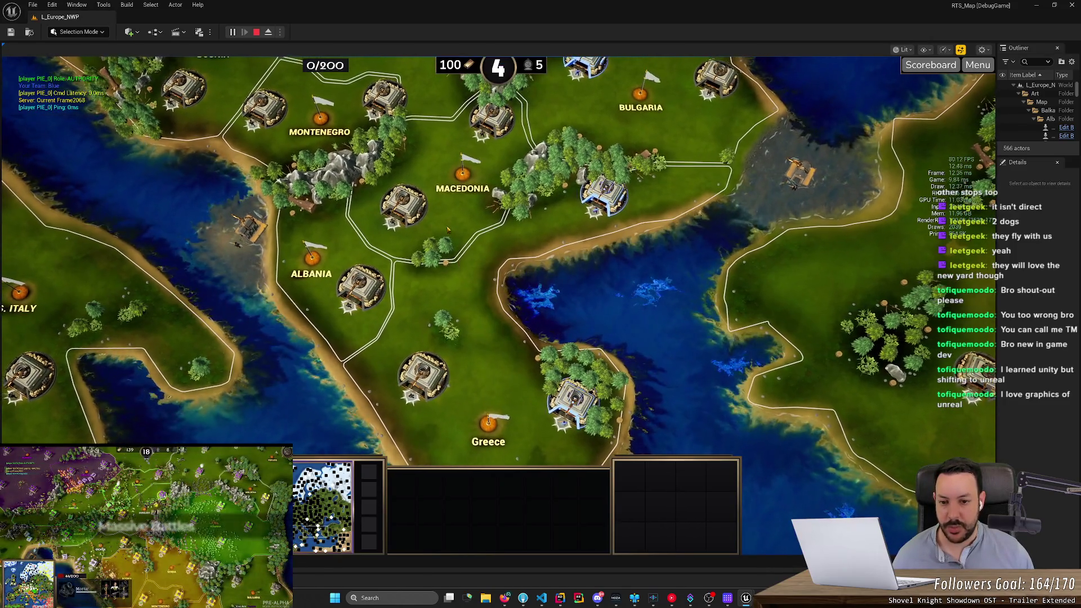
drag(447, 228, 451, 330)
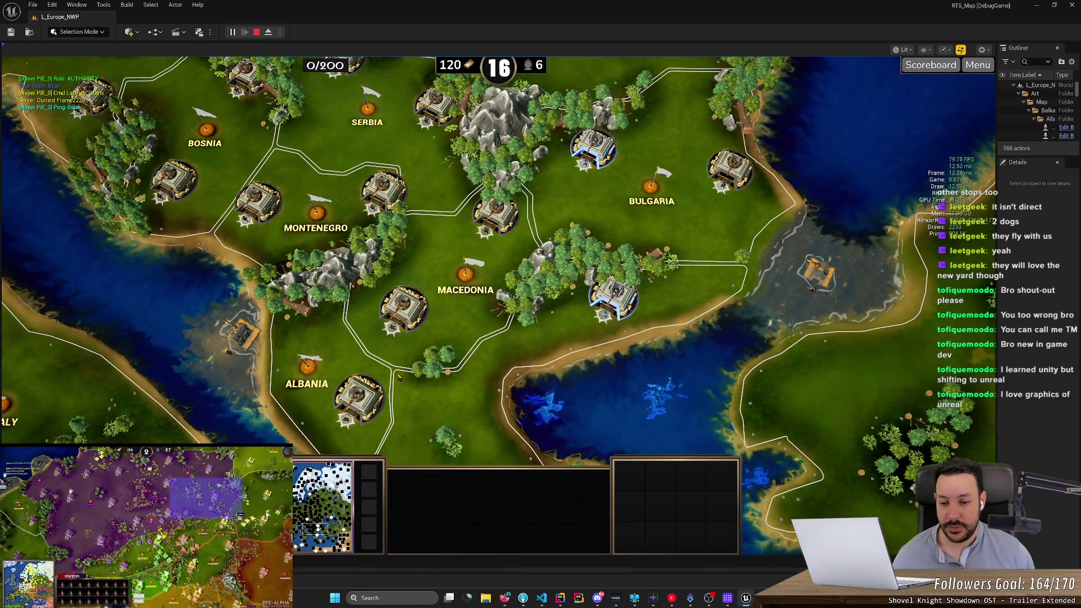
key(w)
key(a)
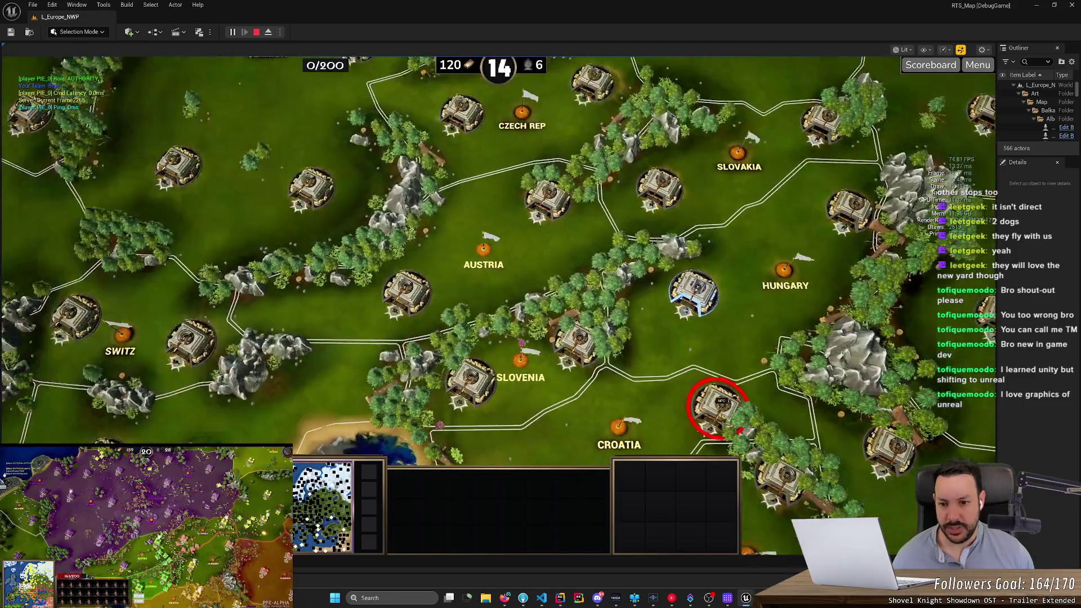
key(a)
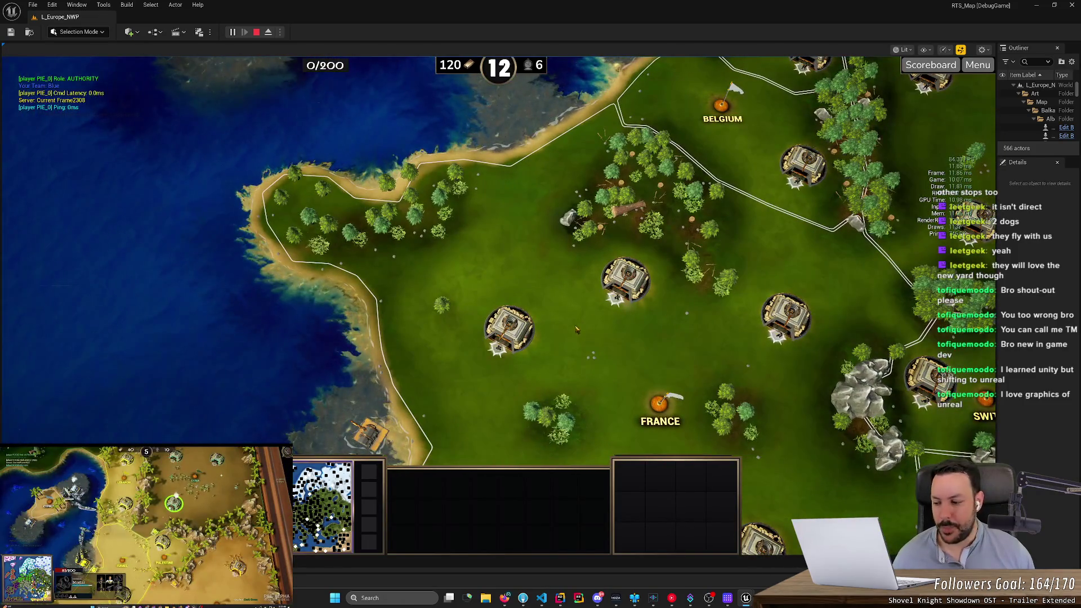
key(d)
key(s)
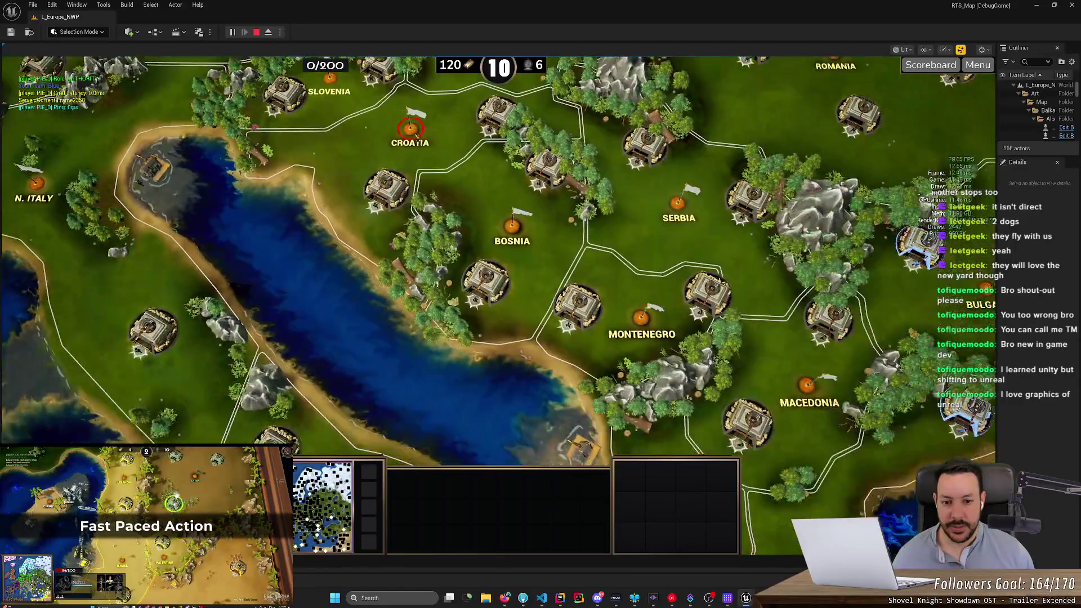
key(d)
key(s)
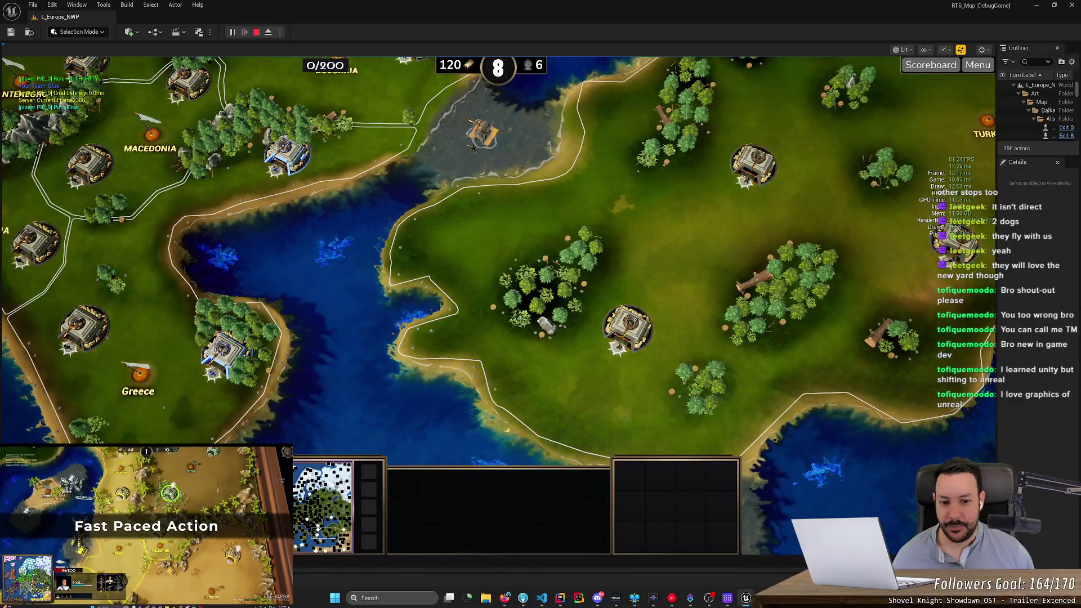
Step: Eject from the game camera with F8 and fly east, zooming in on the Lebanon fortress
key(d)
scroll(498, 253, down, 3)
key(F8)
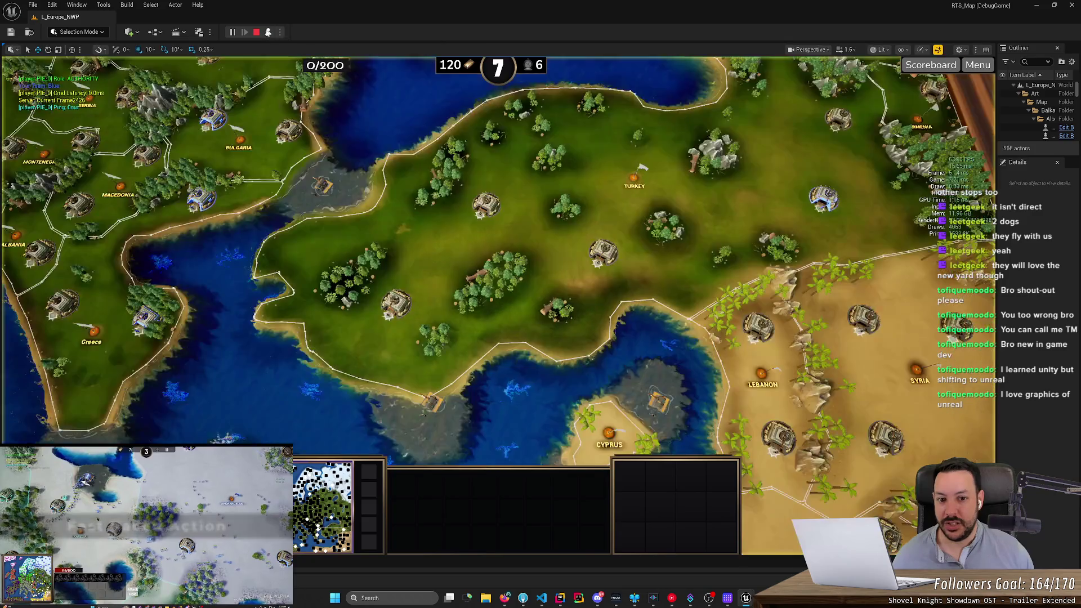
key(d)
scroll(498, 253, up, 5)
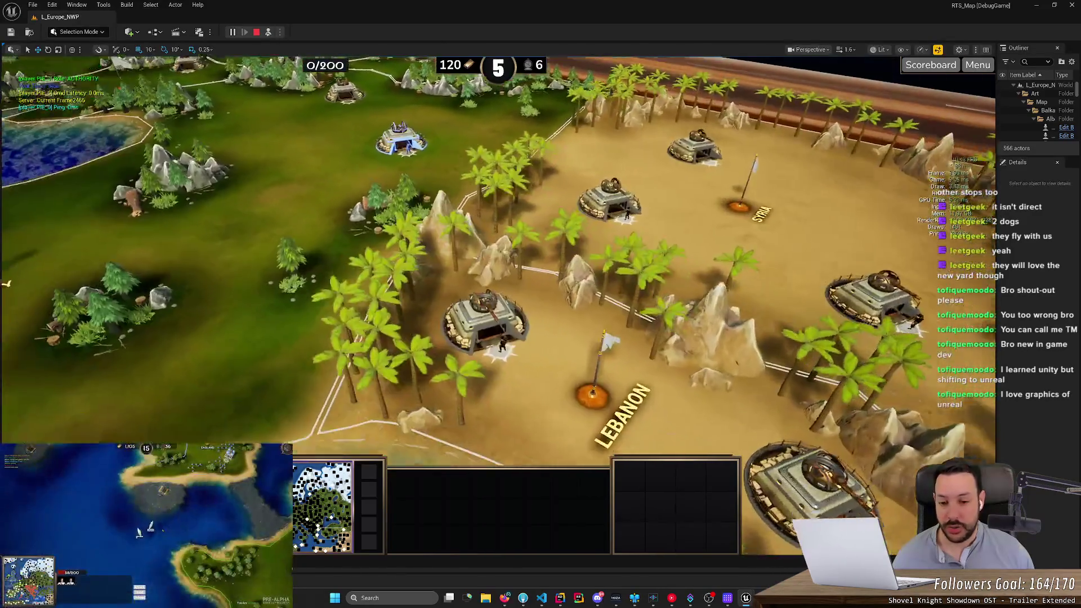
scroll(498, 253, up, 6)
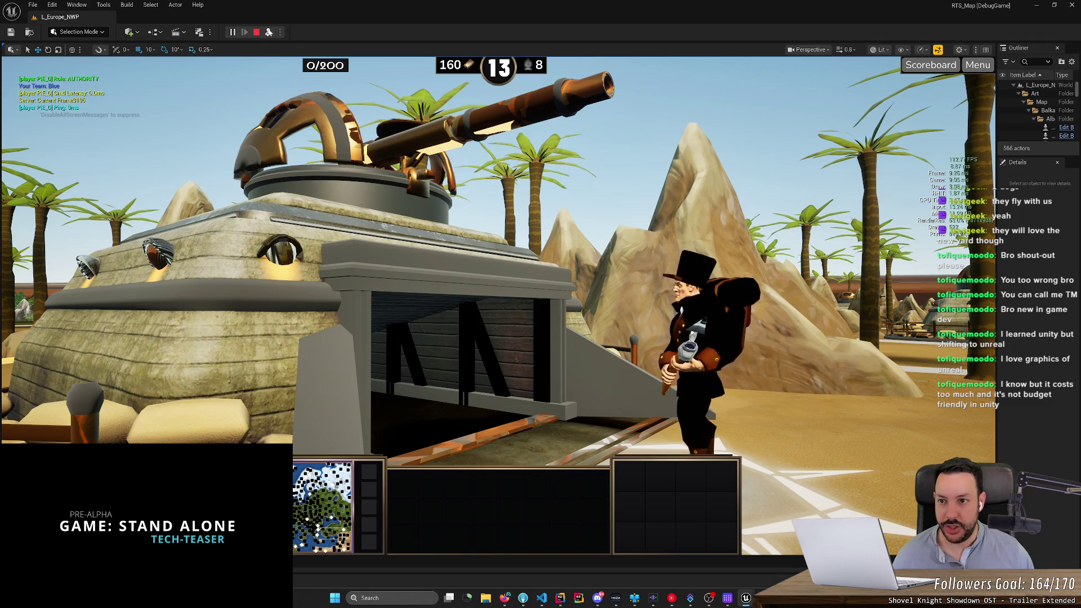
Step: Return to the top-down game camera and pan east toward Israel and Jordan
click(268, 32)
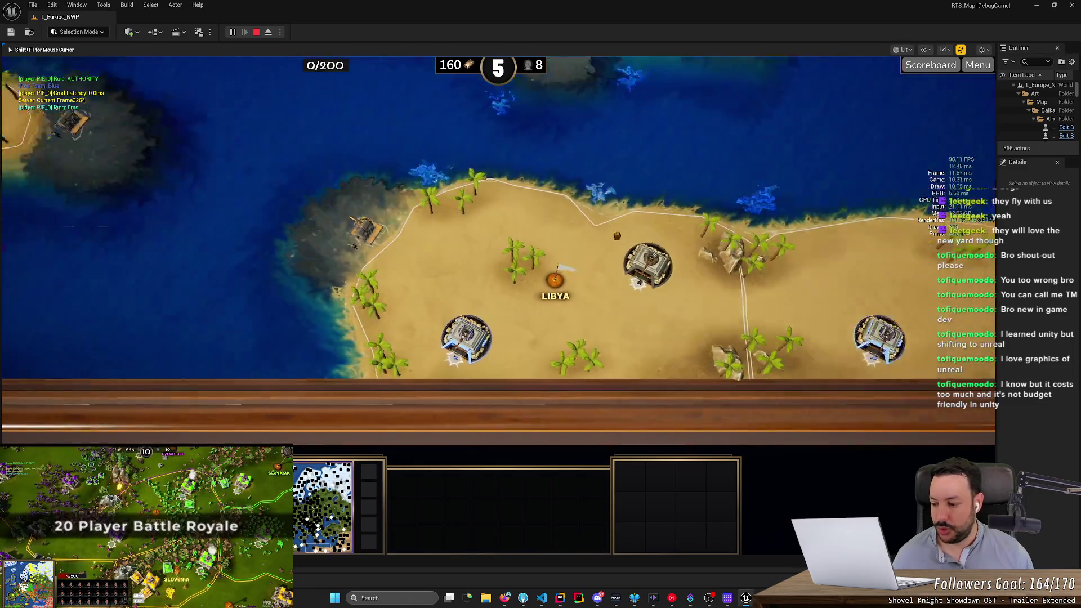
click(398, 198)
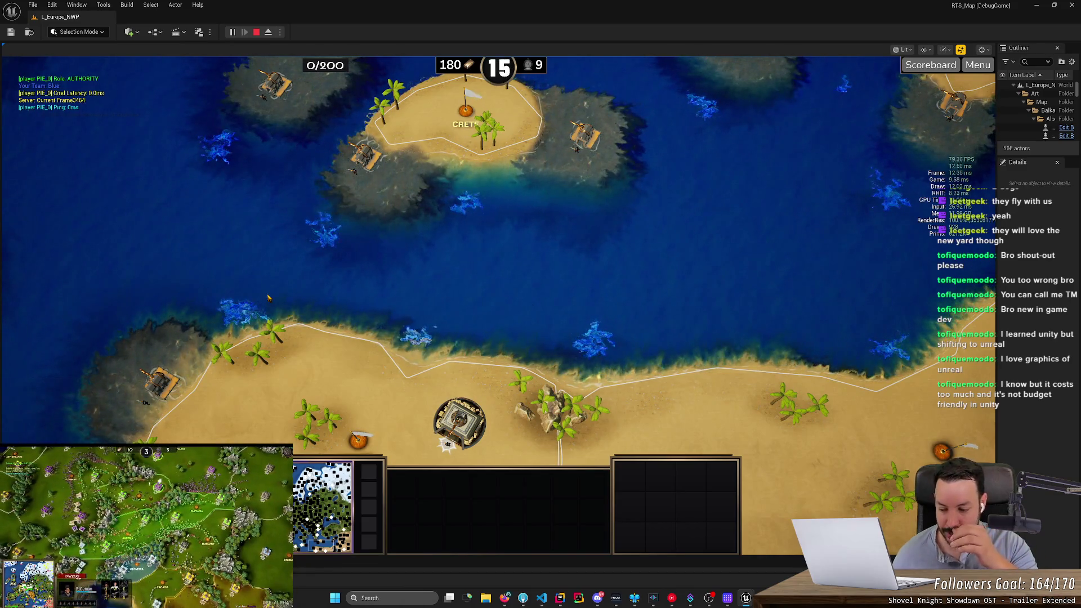
click(272, 296)
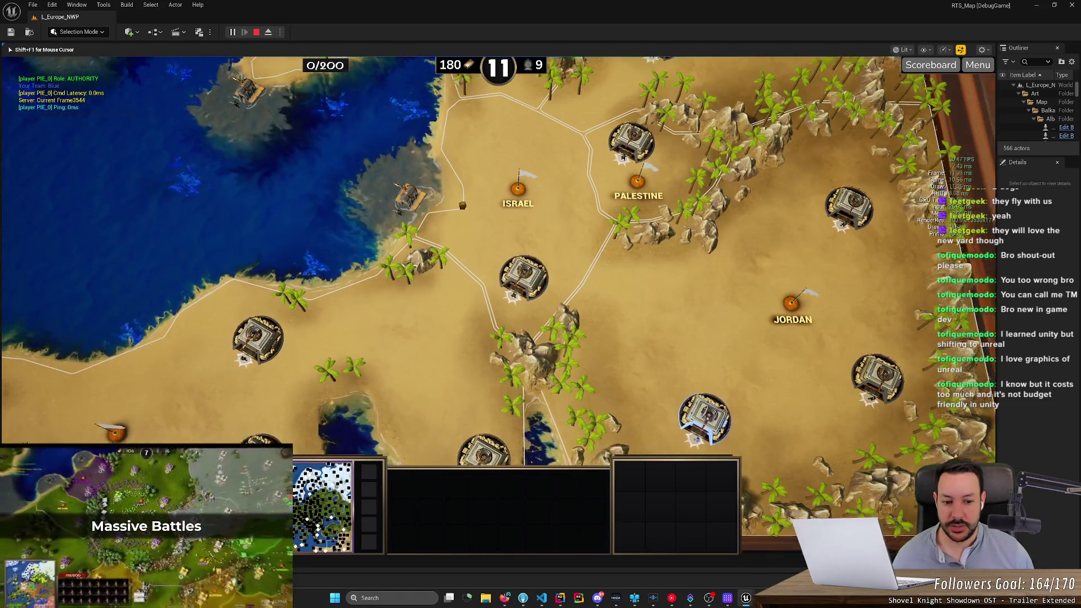
key(Right)
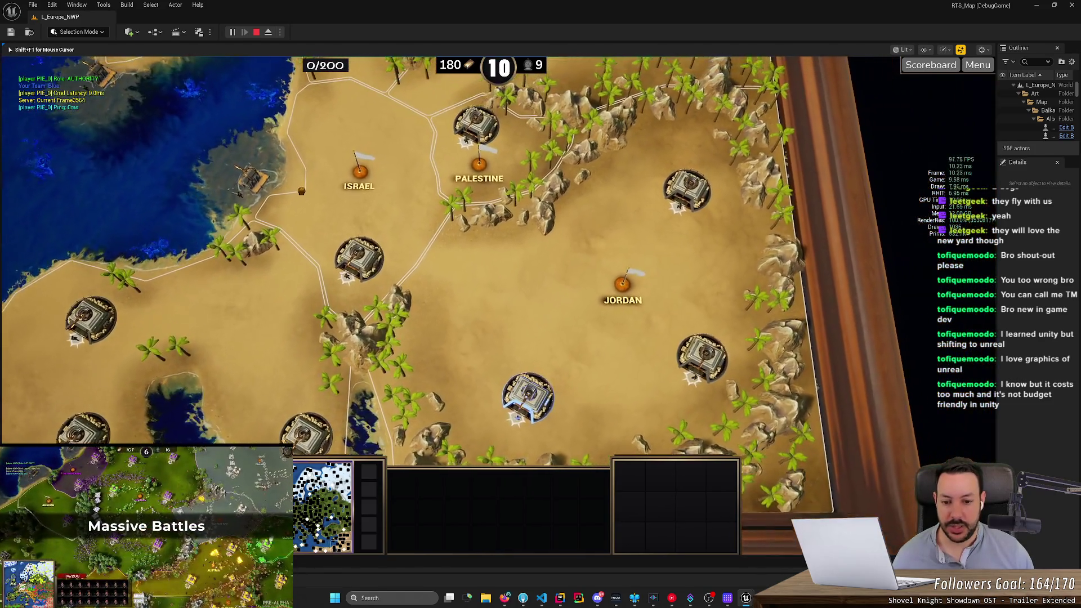
key(Up)
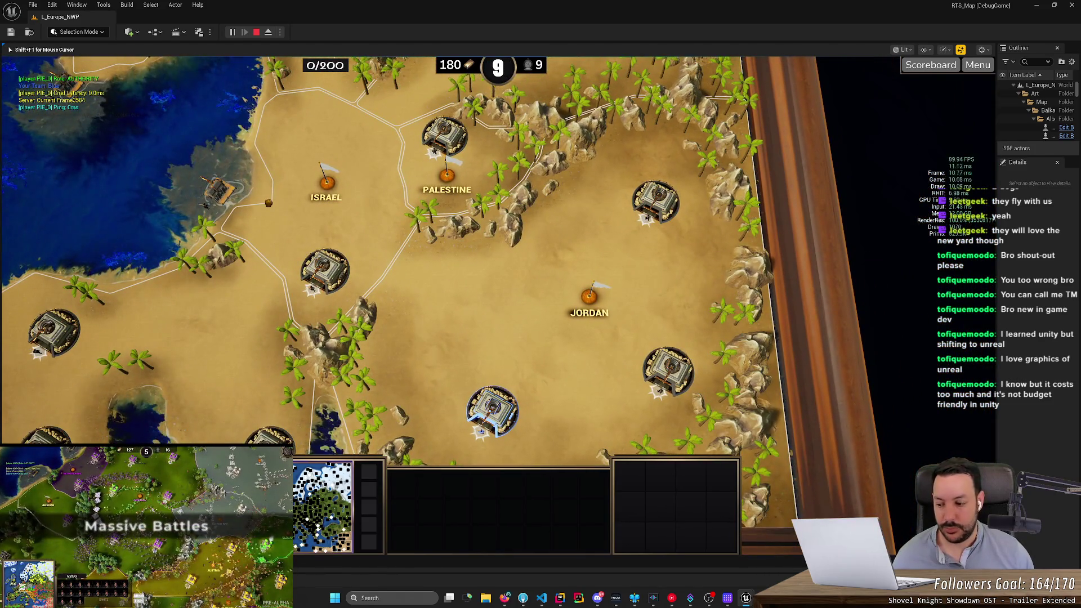
key(Down)
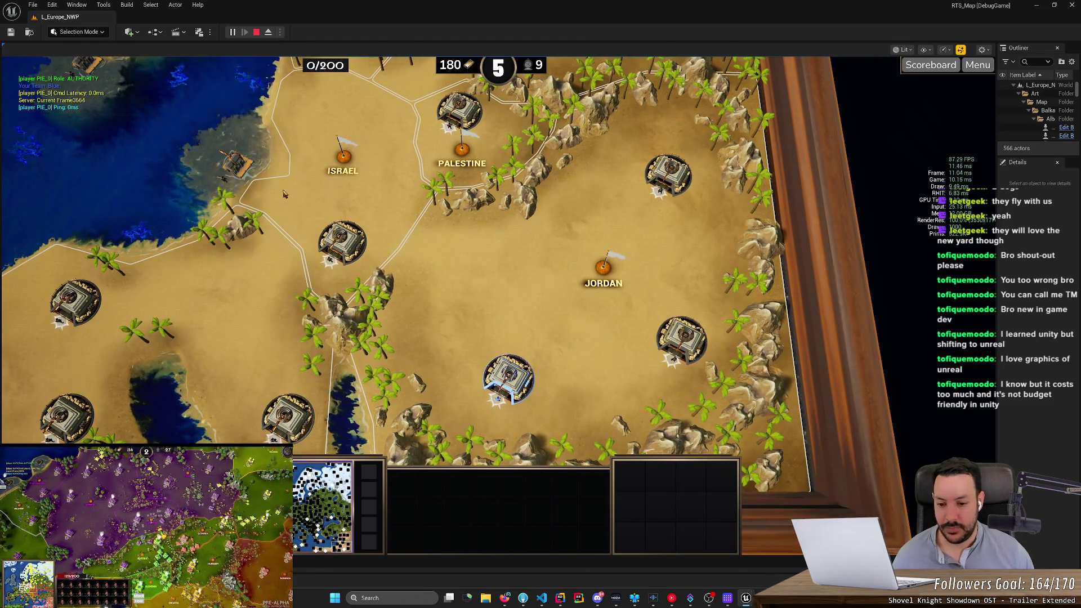
click(283, 173)
key(Right)
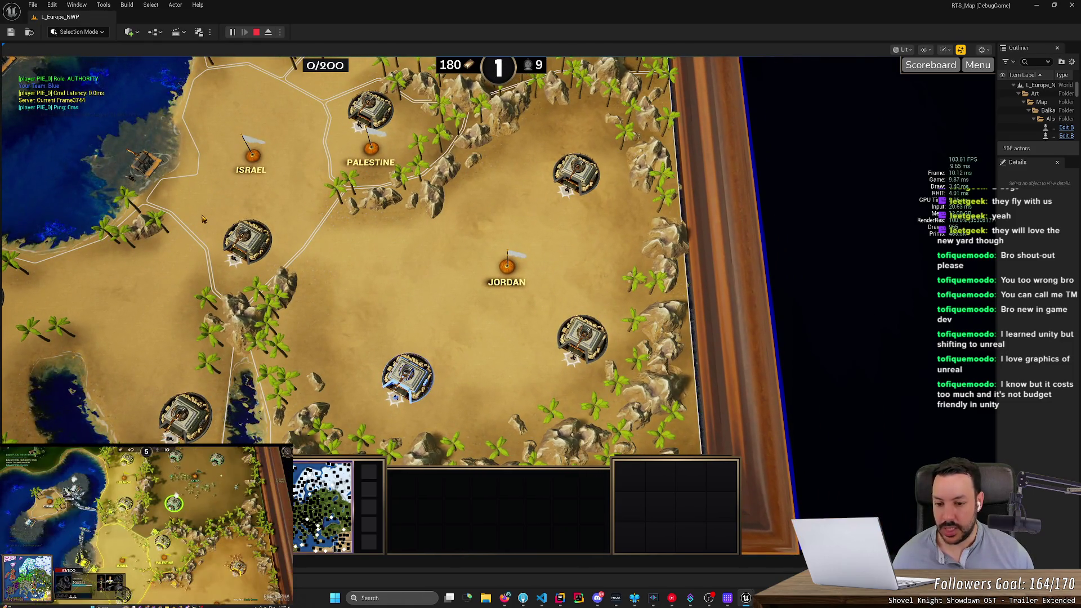
Step: Box-select the Rifleman near Jordan, pan north to Turkey, and pause the game
click(338, 336)
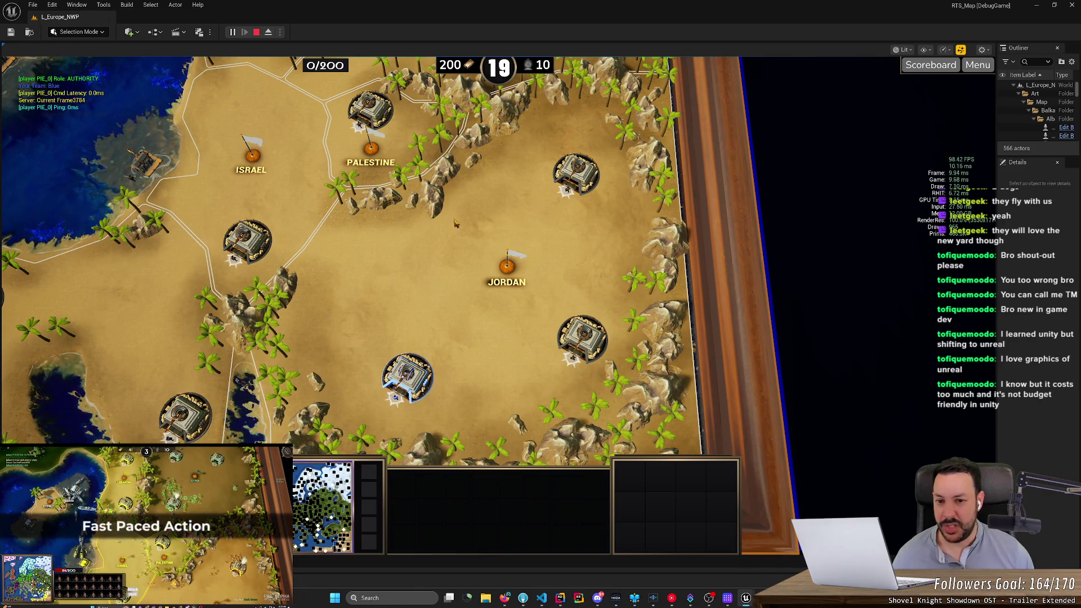
mouse_move(333, 325)
mouse_down()
mouse_move(475, 429)
mouse_move(461, 421)
mouse_up()
key(Up)
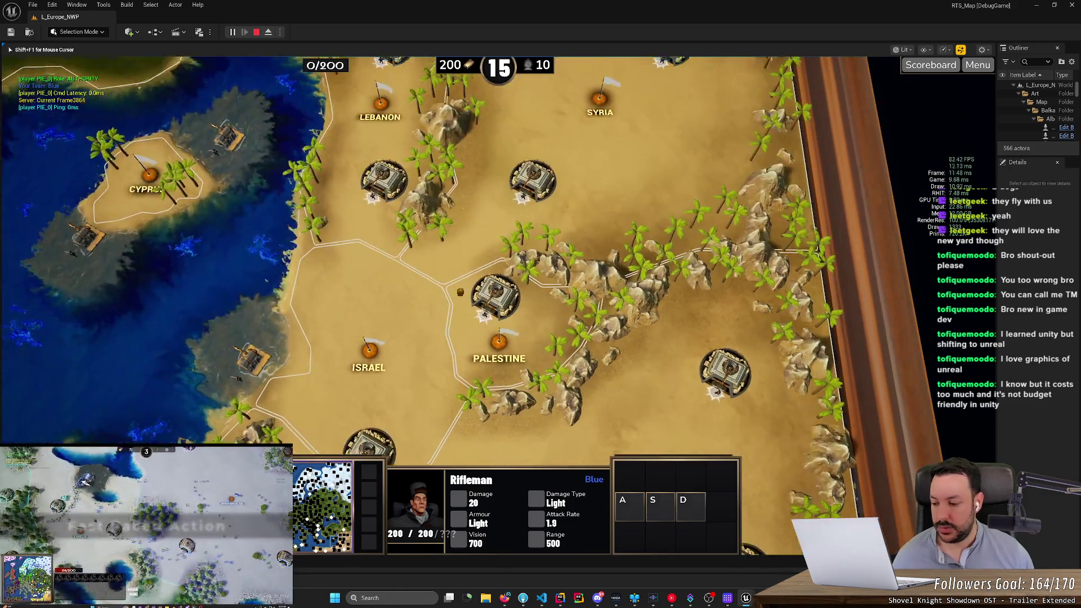
key(Up)
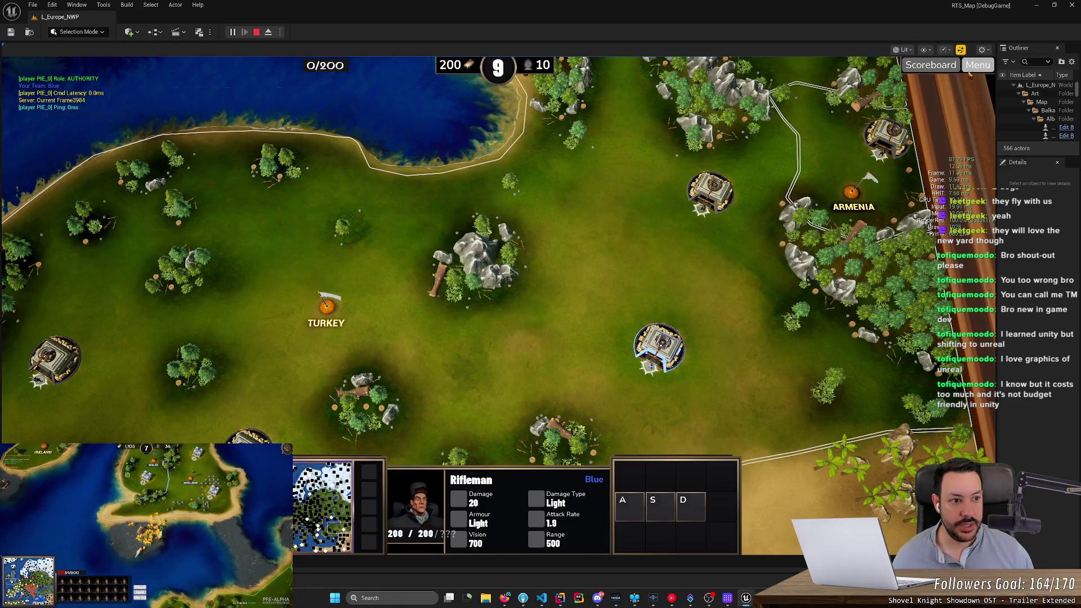
key(Escape)
Step: Open the game's Settings on the gameplay camera options, briefly checking the HacknPlan board
click(937, 92)
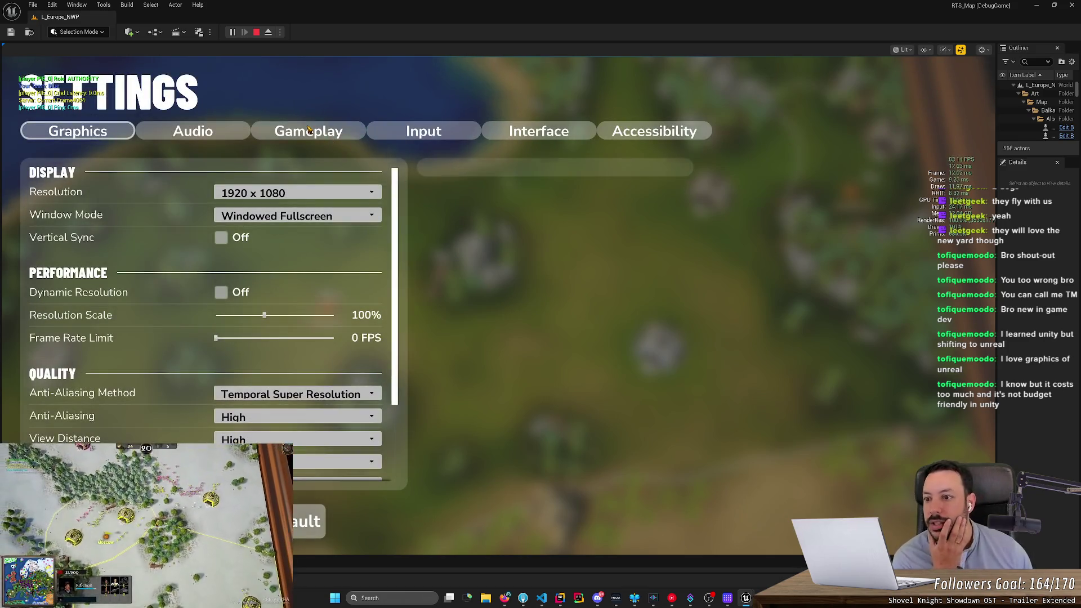
click(308, 128)
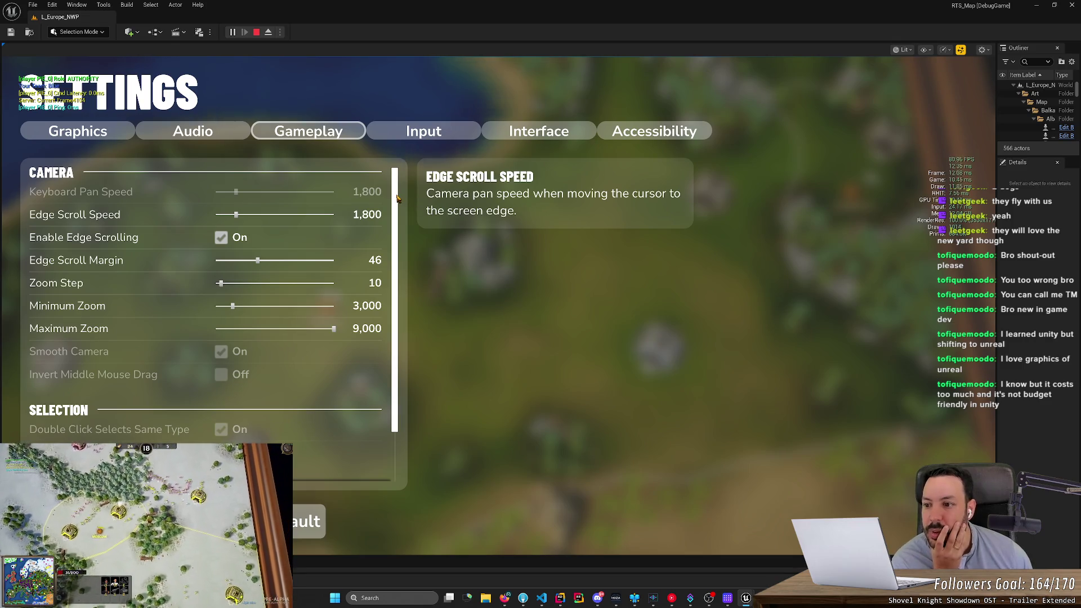
scroll(397, 197, down, 2)
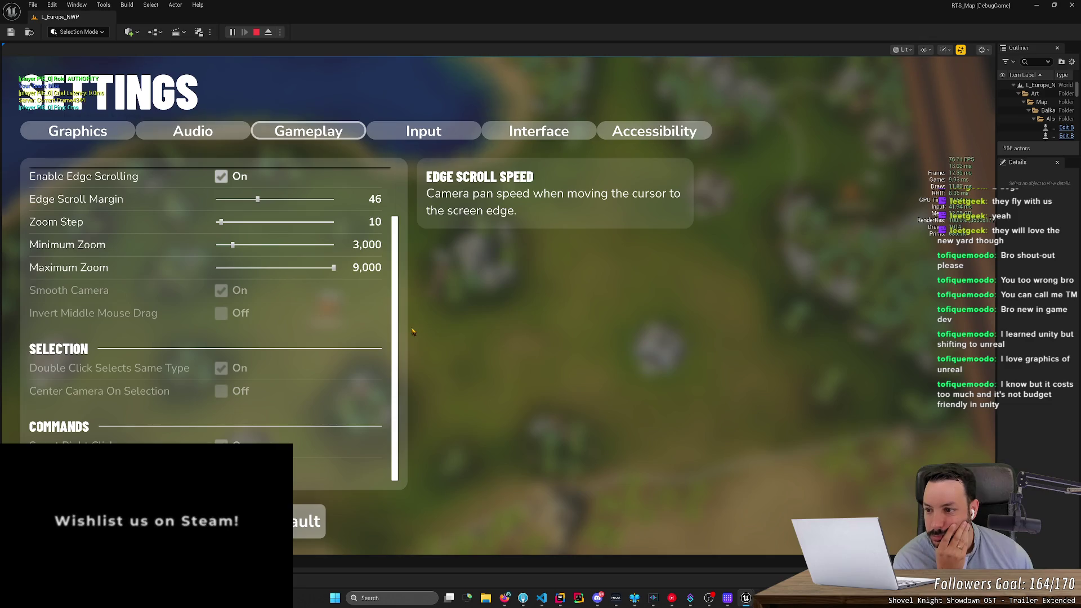
click(500, 597)
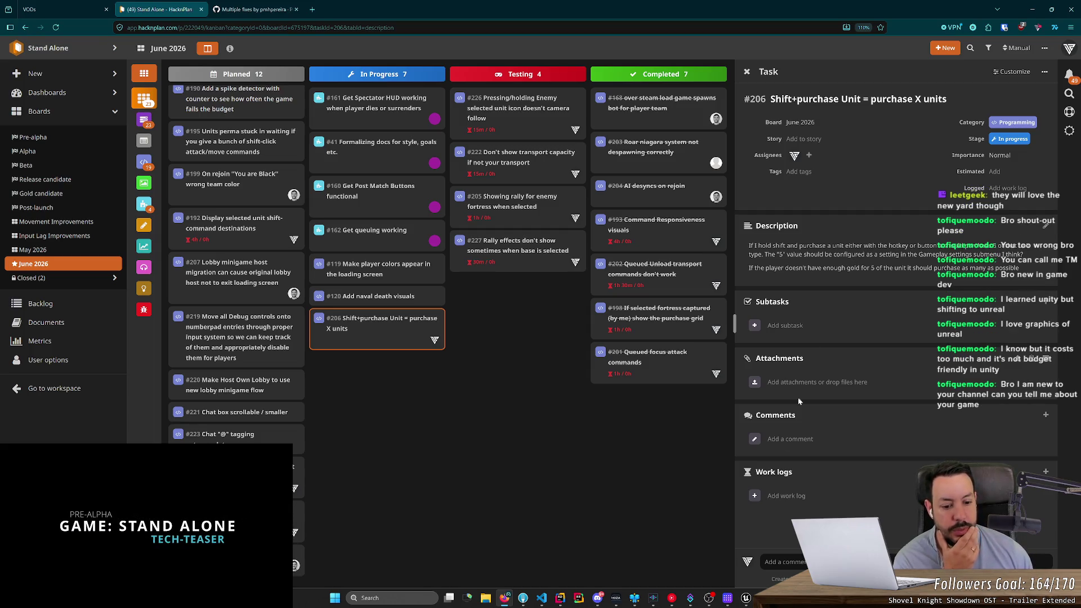
mouse_move(748, 600)
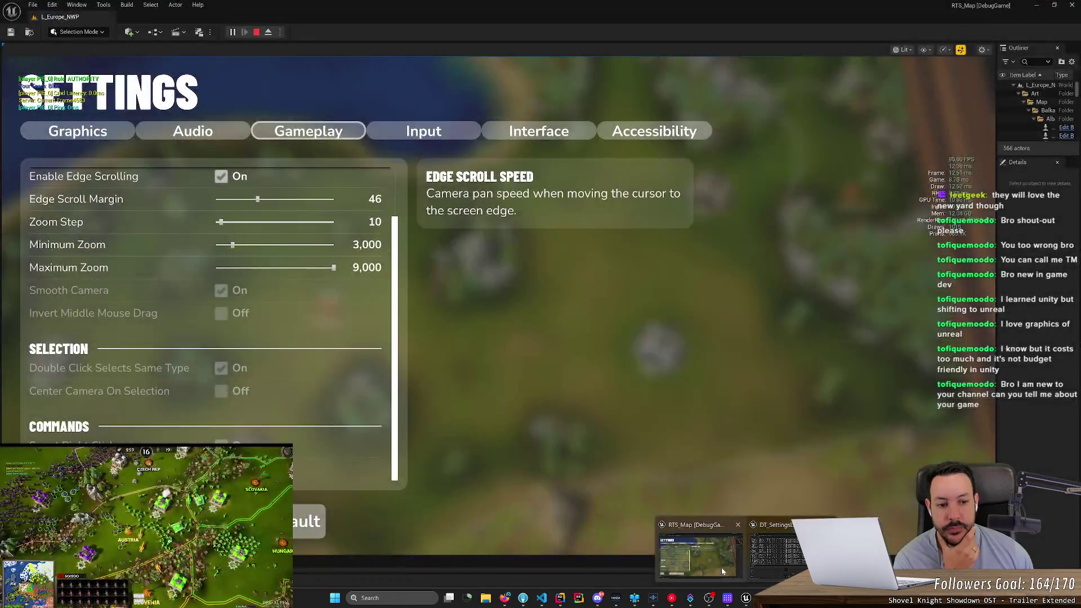
click(723, 571)
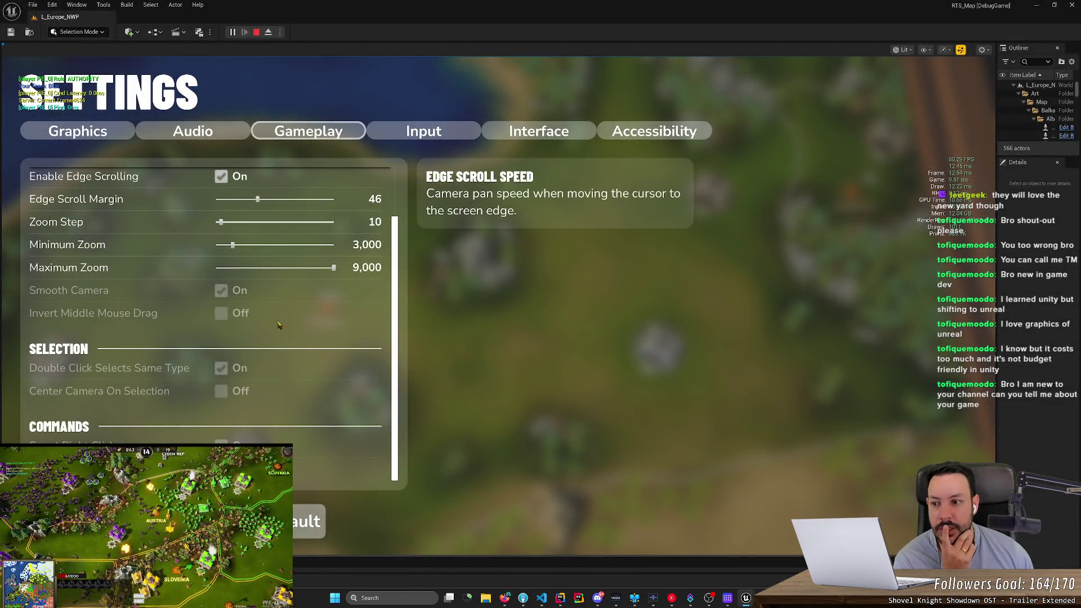
scroll(248, 281, up, 3)
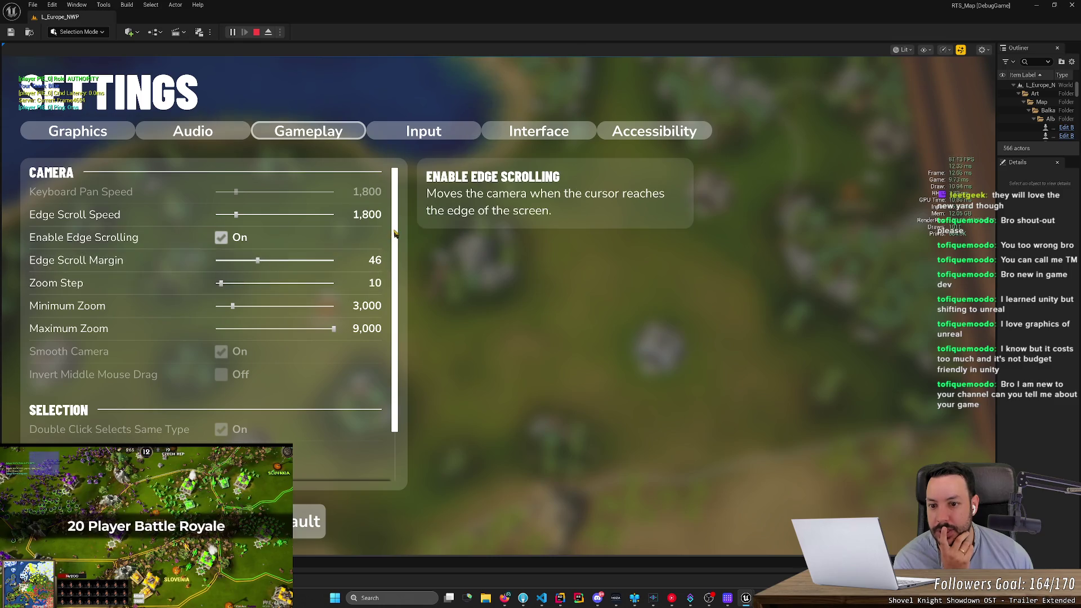
Step: Review the input key bindings, then close Settings and resume the match
click(411, 134)
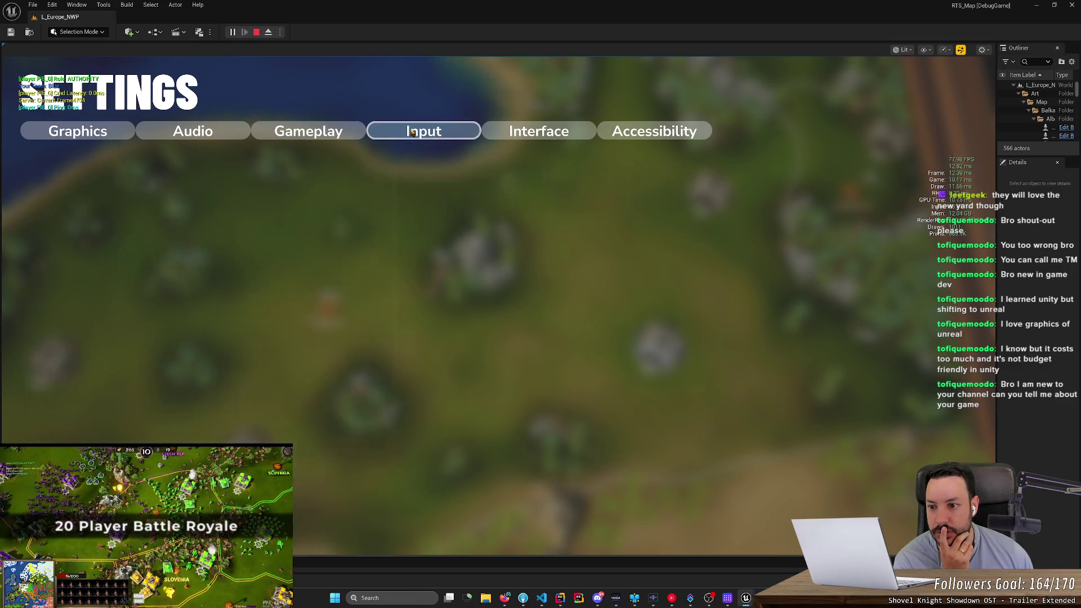
mouse_move(396, 276)
mouse_down()
mouse_move(392, 454)
mouse_move(402, 264)
mouse_up()
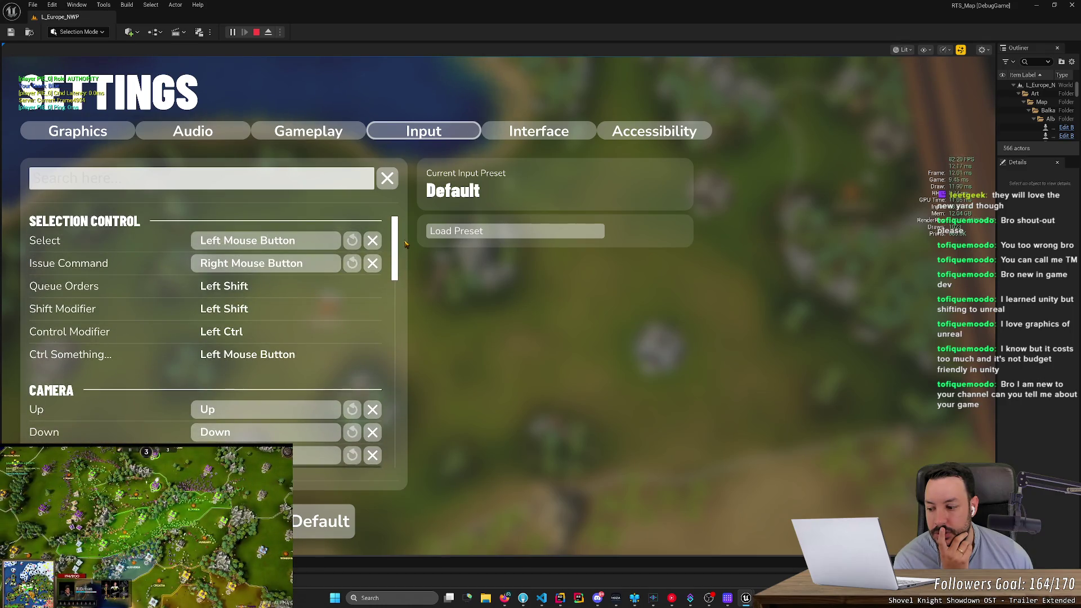
click(315, 132)
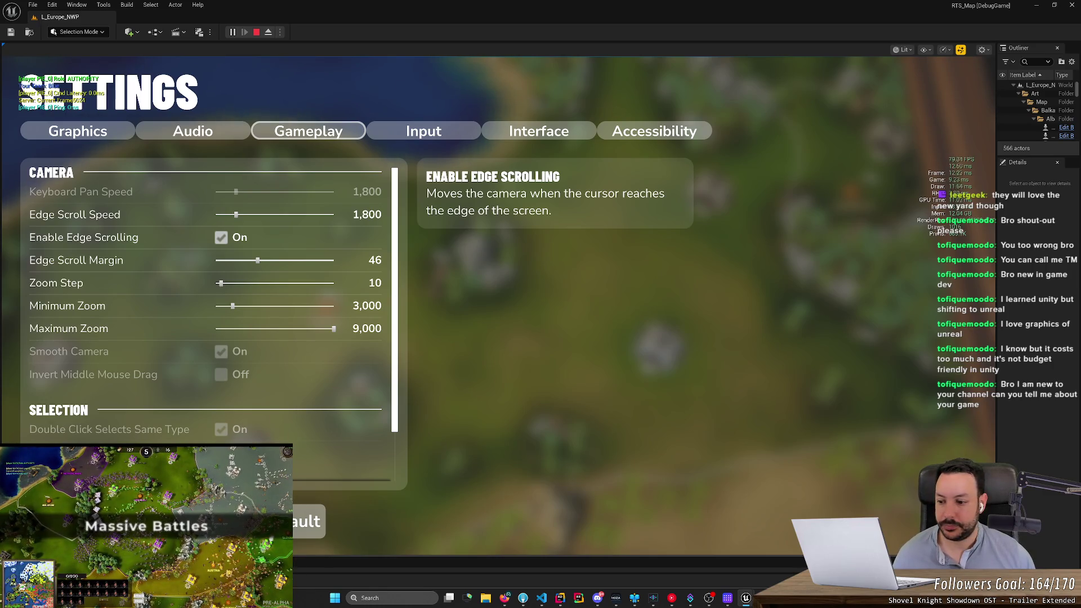
key(Escape)
click(131, 150)
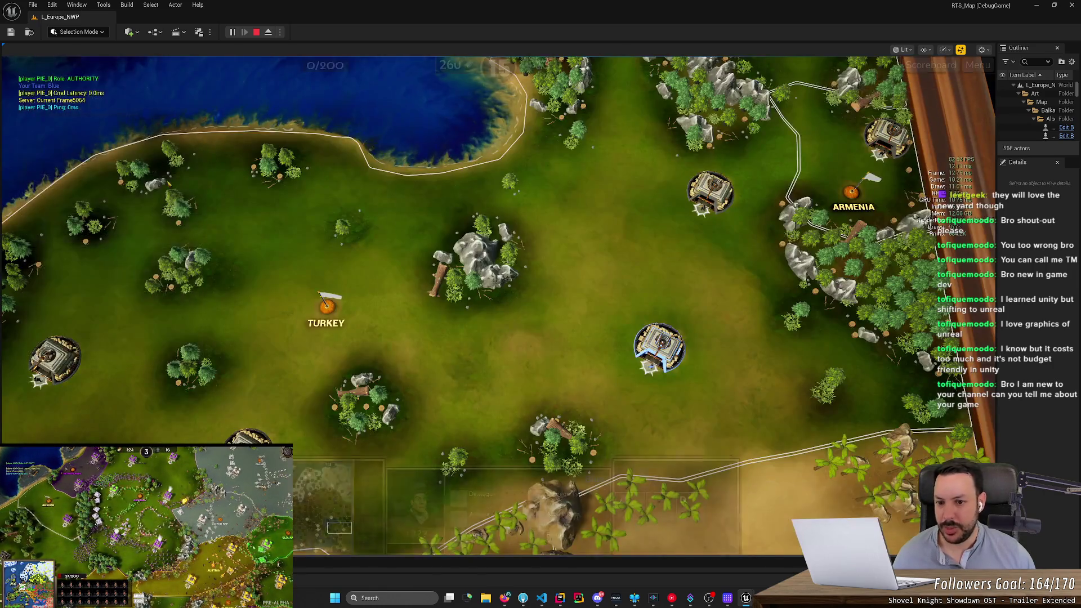
Step: Pan the camera around Turkey and the desert, then zoom out over Europe
key(Left)
key(Down)
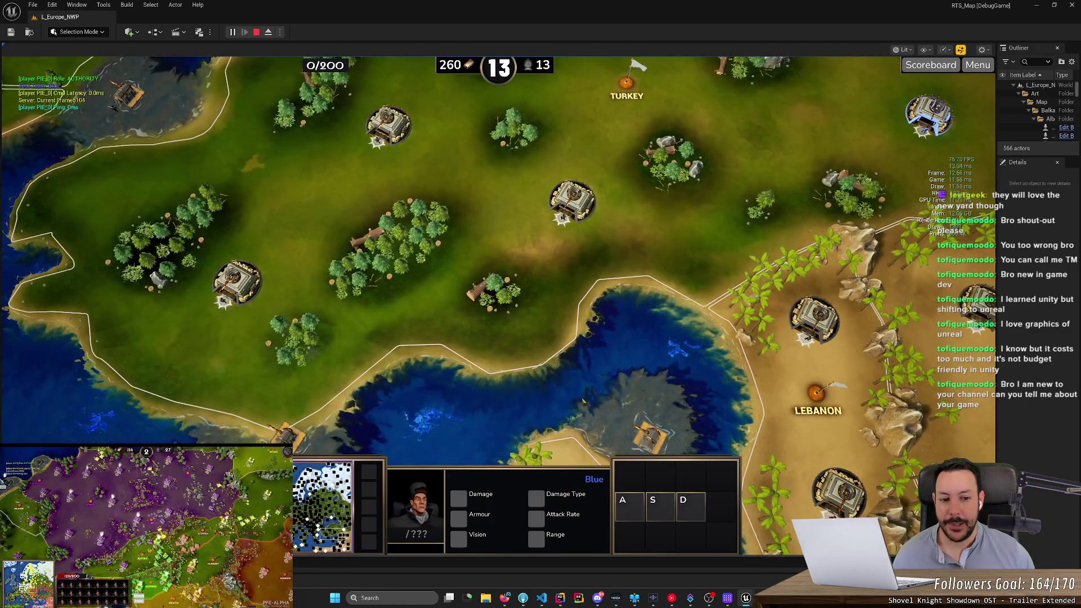
key(Right)
key(Down)
key(Up)
key(Left)
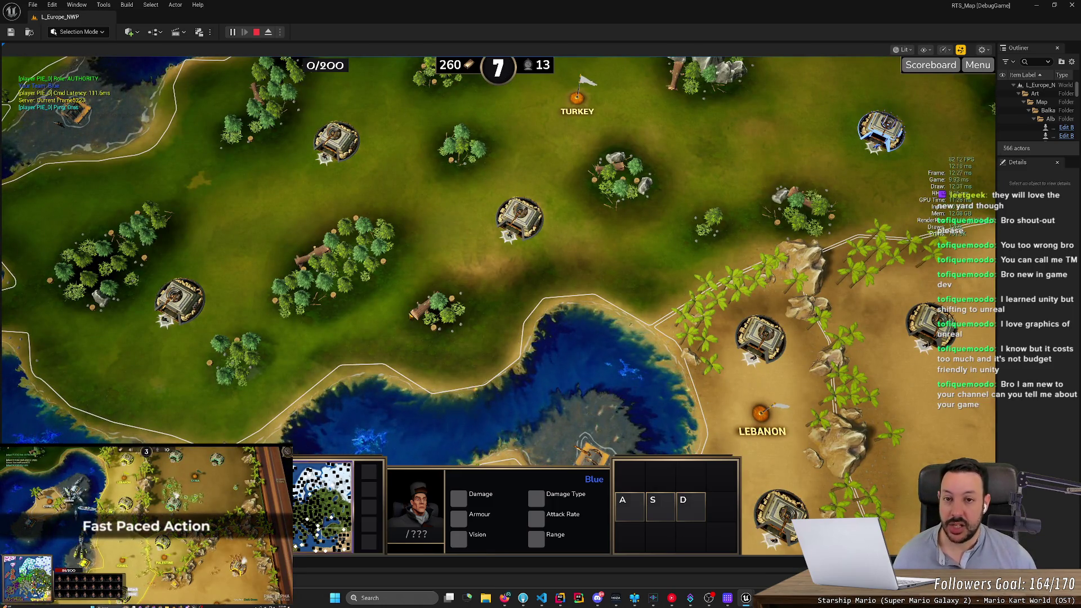
key(Left)
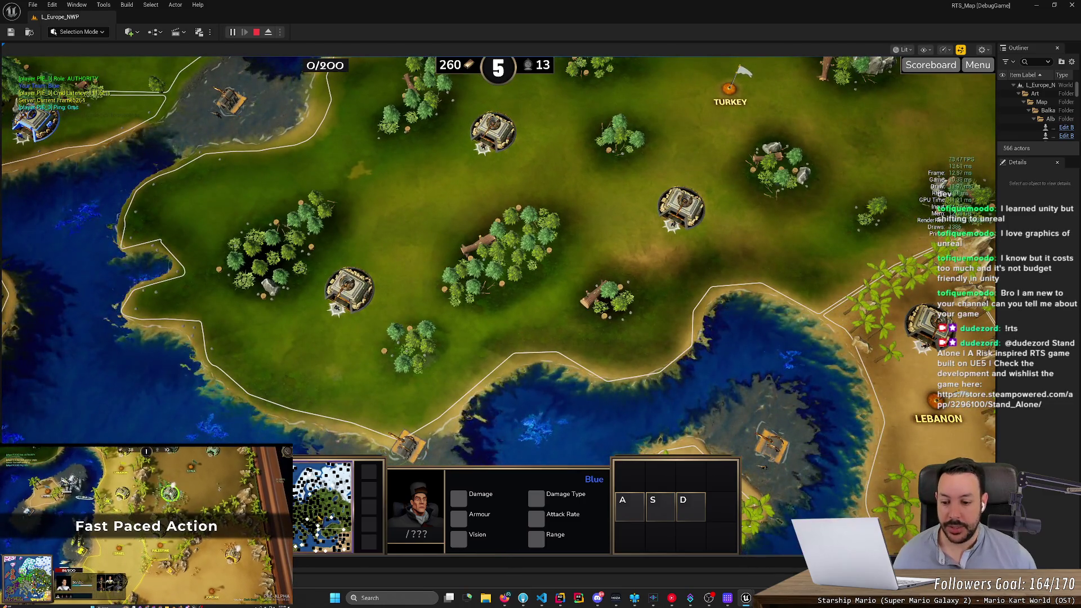
scroll(513, 365, up, 3)
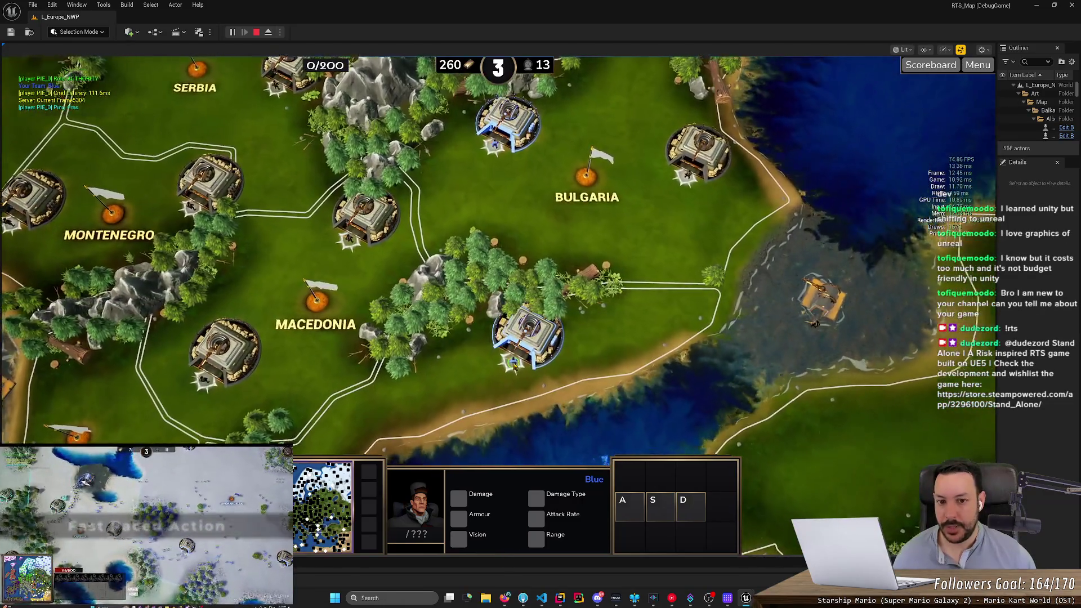
scroll(515, 367, up, 2)
scroll(518, 389, down, 2)
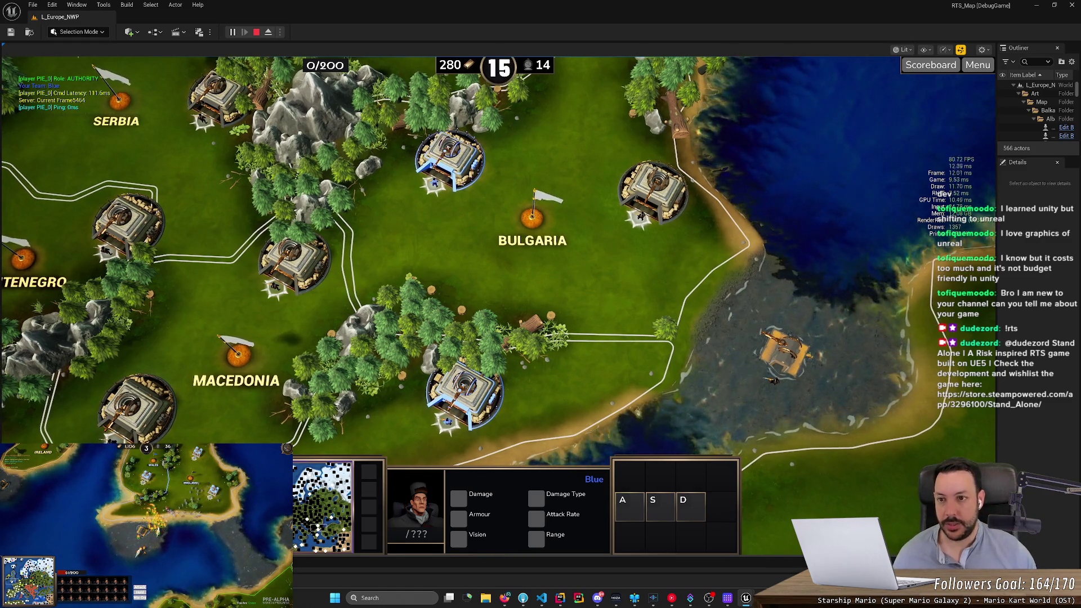
scroll(498, 259, down, 3)
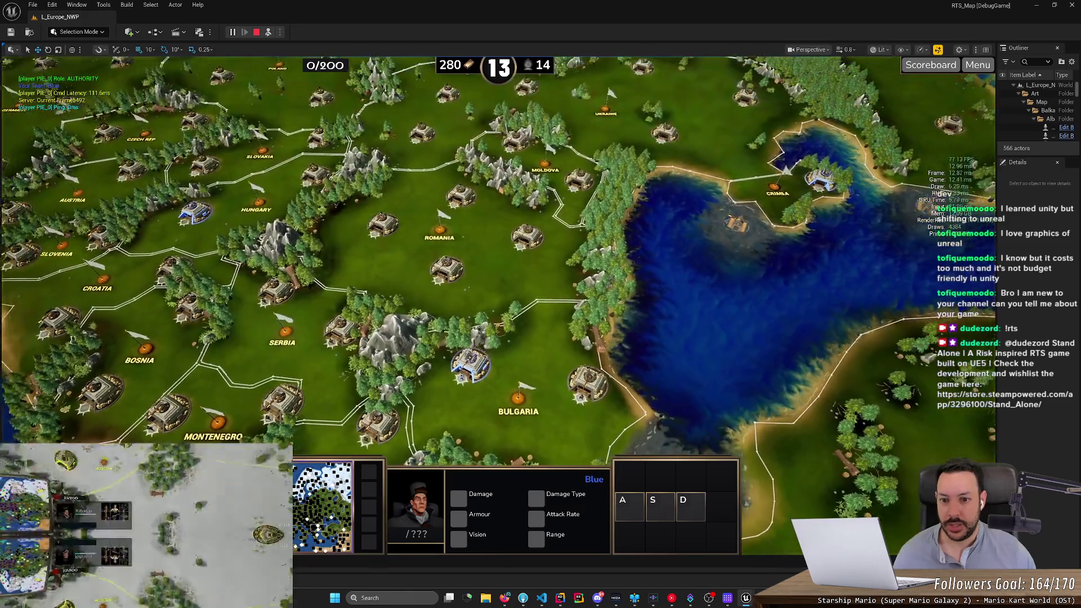
scroll(293, 263, down, 5)
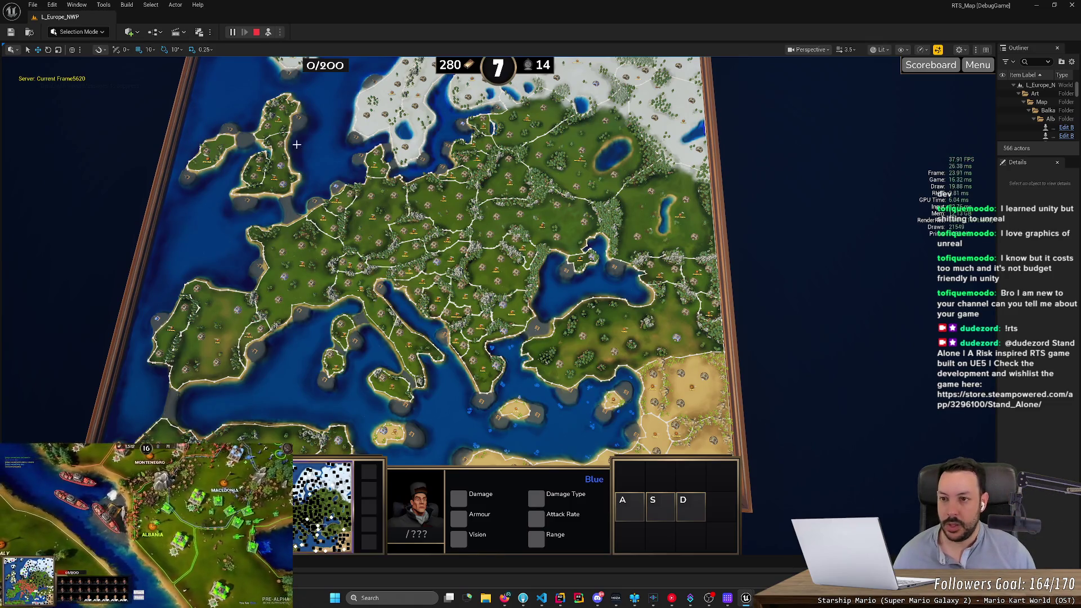
Step: Re-enter the player's game camera and select the blue fortress near Bulgaria
click(269, 33)
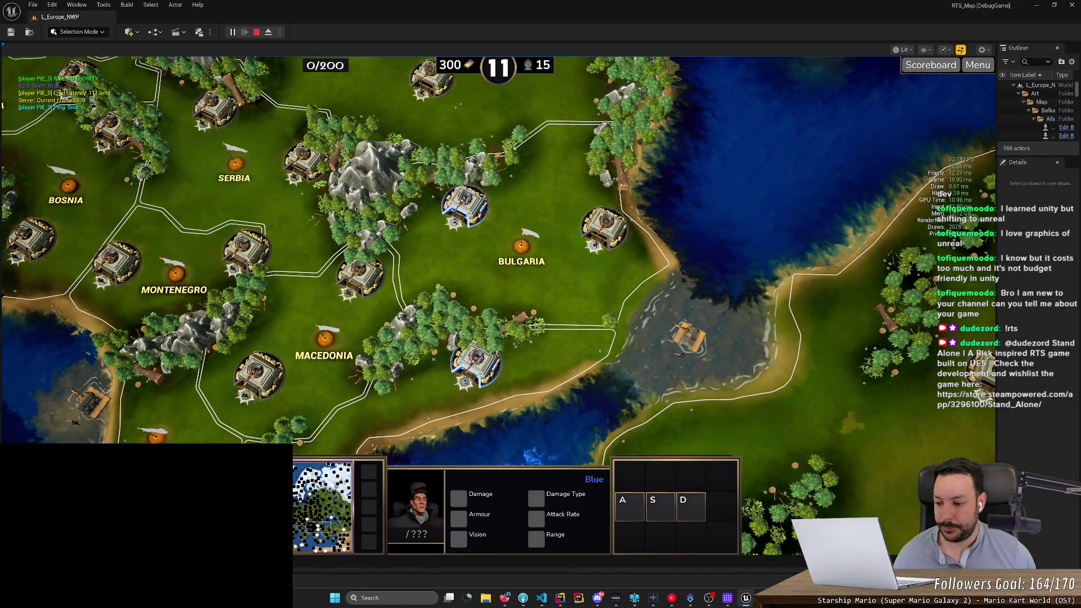
scroll(452, 185, up, 5)
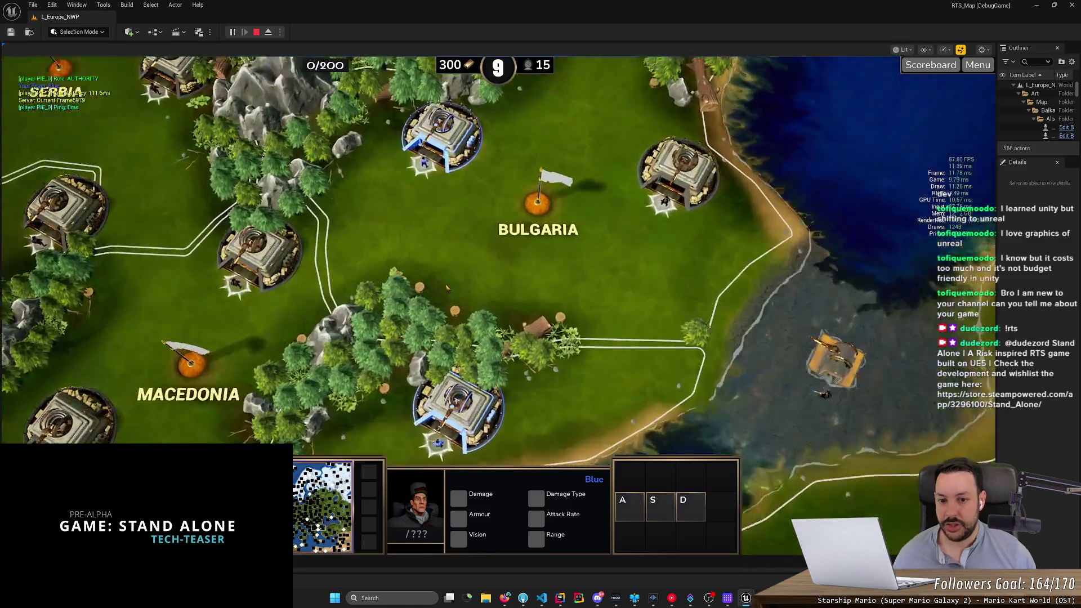
click(478, 225)
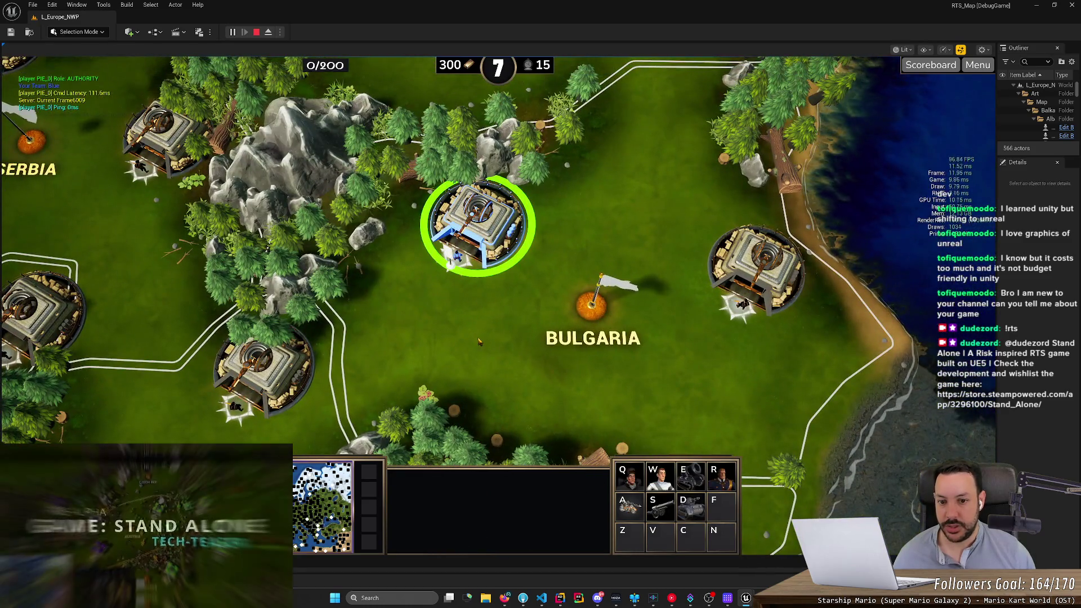
scroll(478, 342, down, 5)
scroll(476, 306, up, 3)
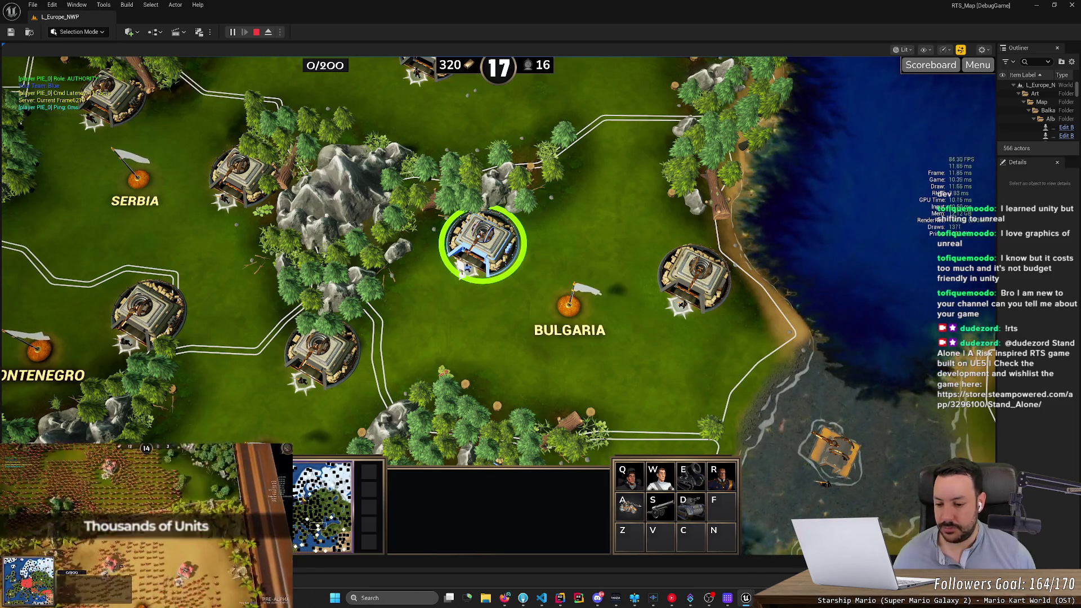
Step: Select the blue fortress above Bulgaria and buy two Riflemen
key(Down)
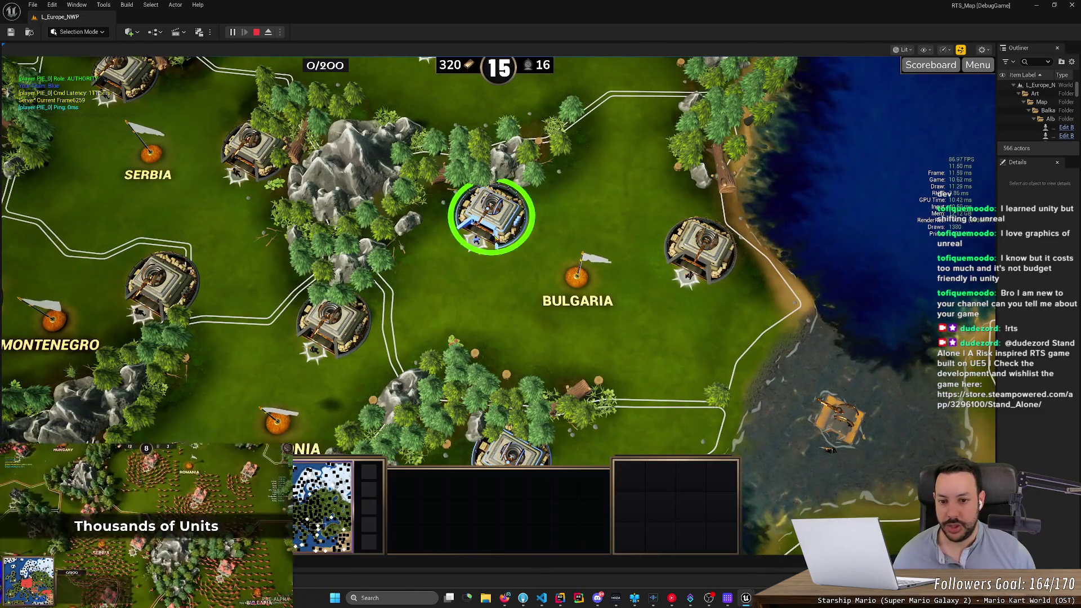
click(476, 241)
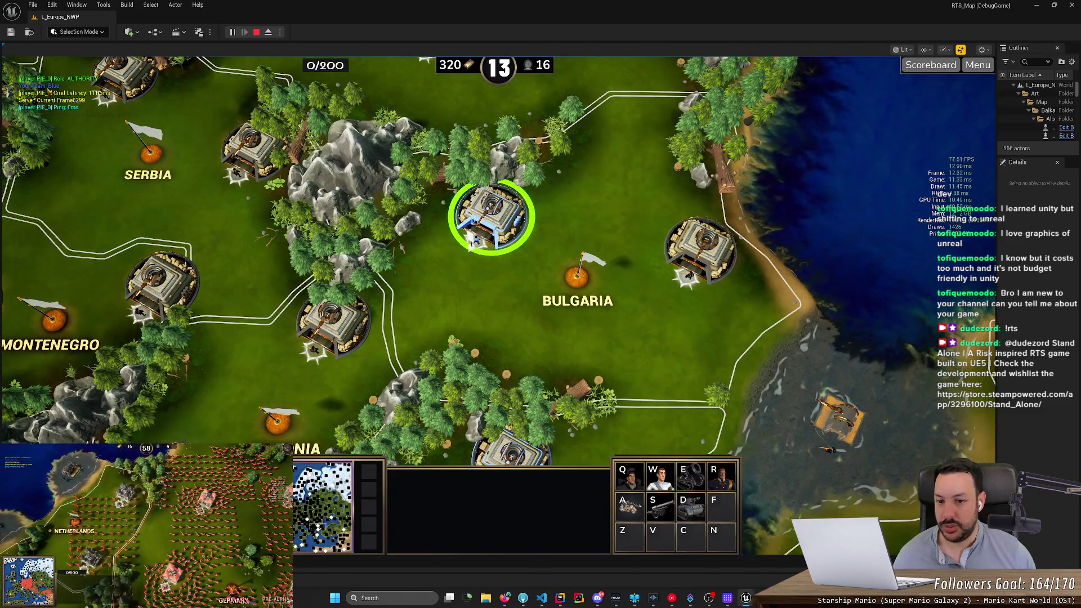
scroll(529, 282, up, 3)
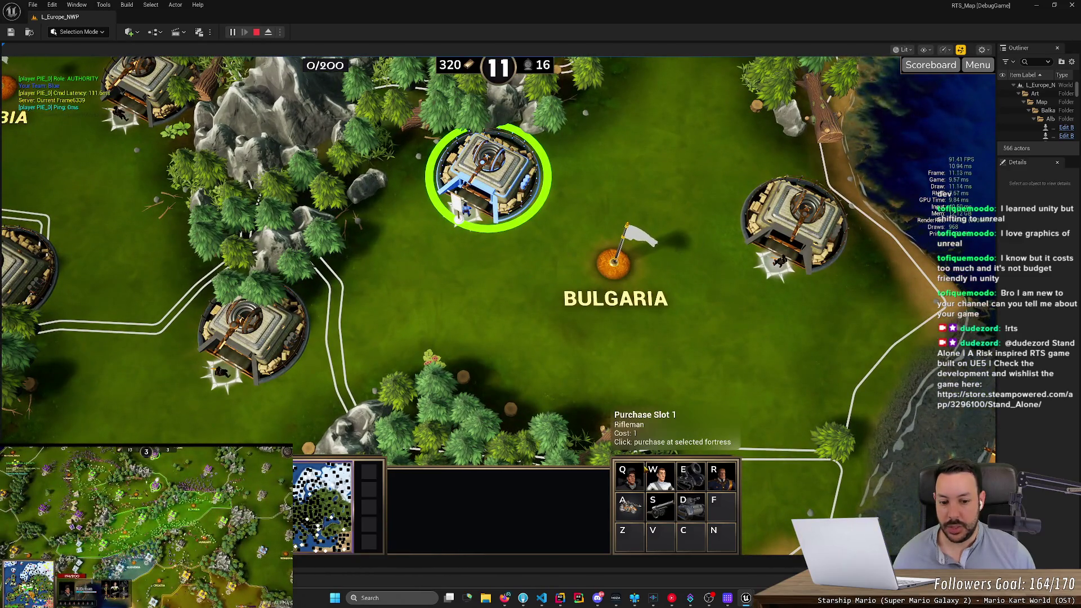
click(629, 477)
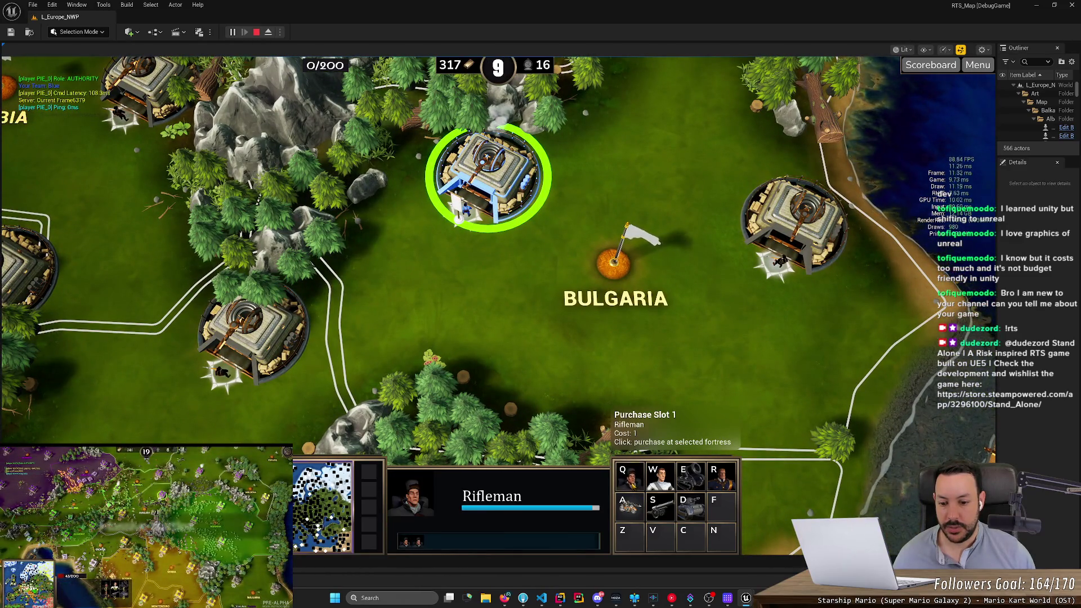
click(629, 477)
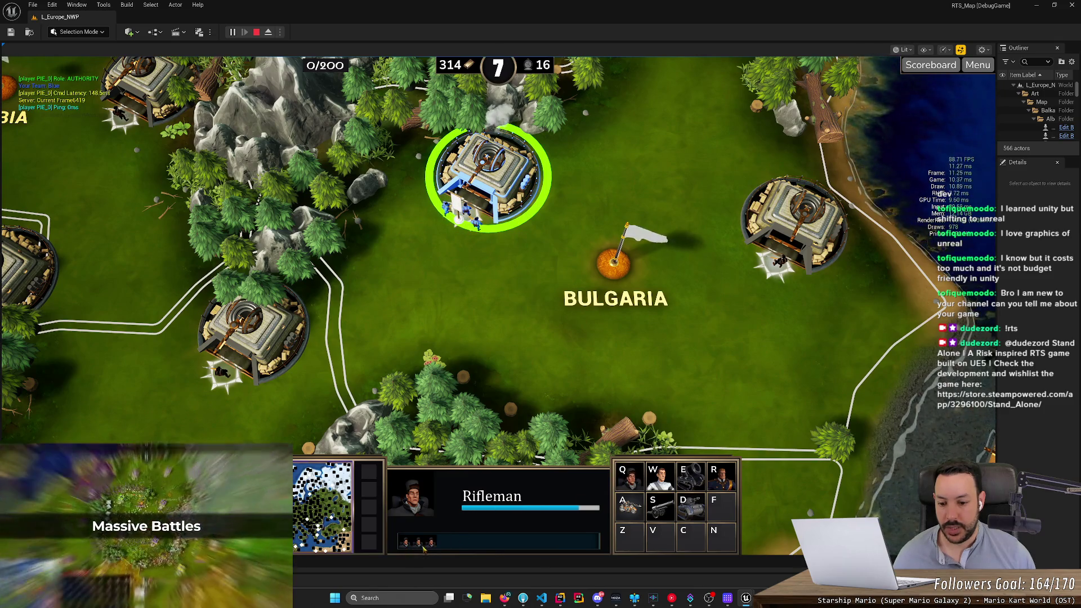
Step: Select the rifleman squad beside the fortress and move it down the field
mouse_move(630, 466)
mouse_down()
mouse_move(525, 287)
mouse_move(488, 291)
mouse_up()
drag(398, 190, 471, 243)
right_click(509, 318)
right_click(516, 372)
right_click(601, 376)
right_click(397, 338)
right_click(376, 284)
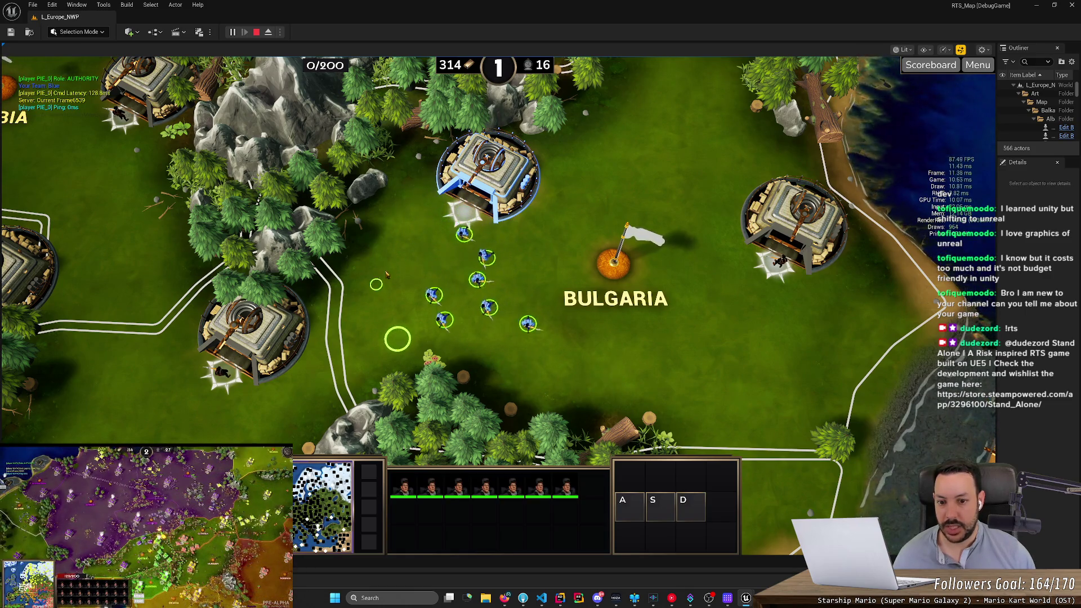
right_click(582, 171)
right_click(610, 147)
right_click(525, 352)
right_click(481, 373)
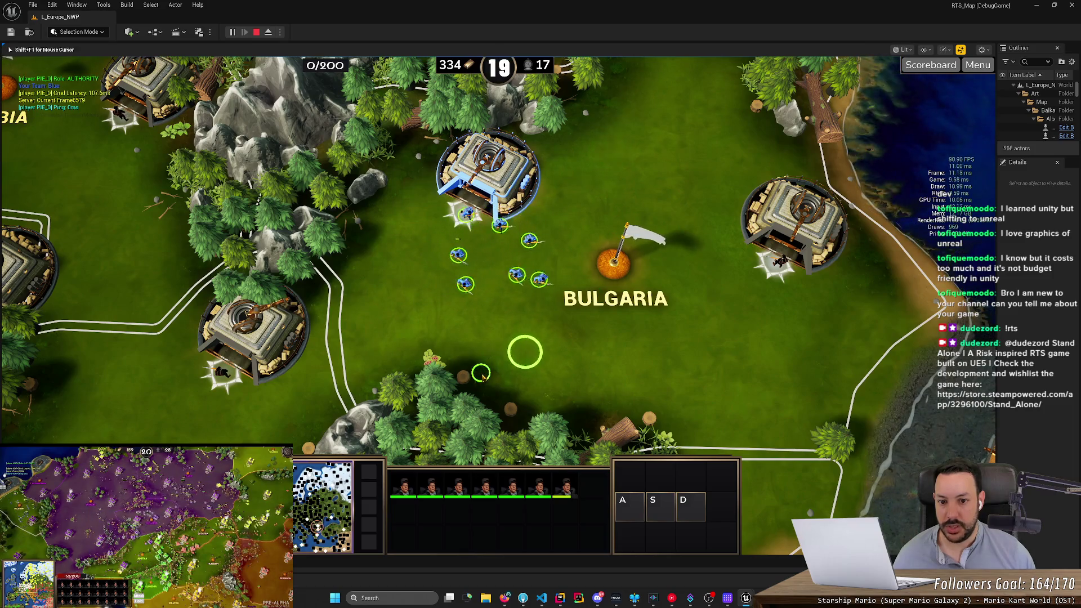
right_click(516, 367)
scroll(557, 336, down, 2)
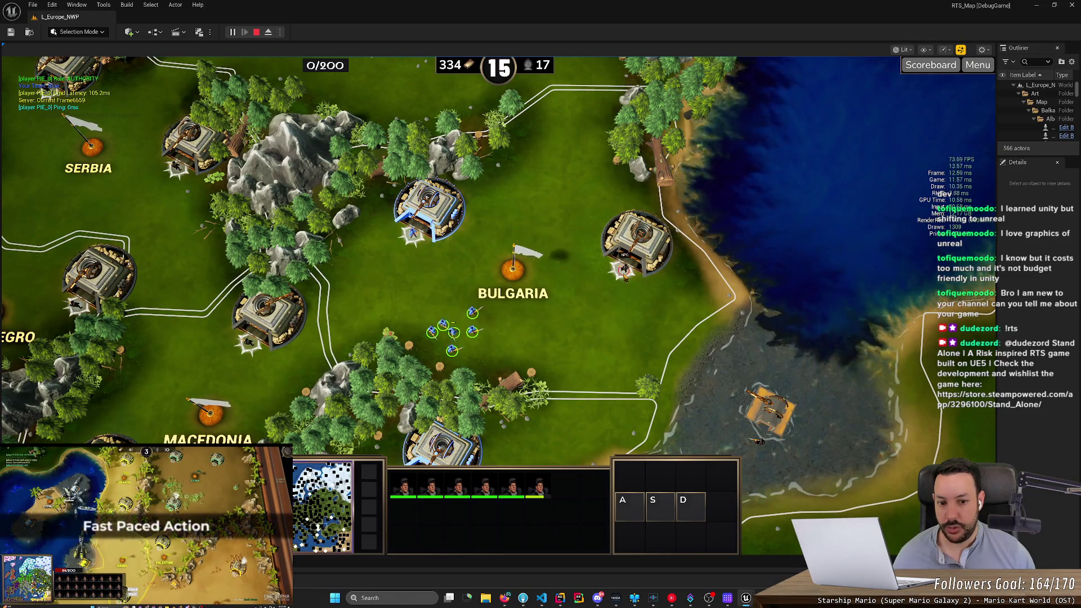
scroll(594, 336, up, 4)
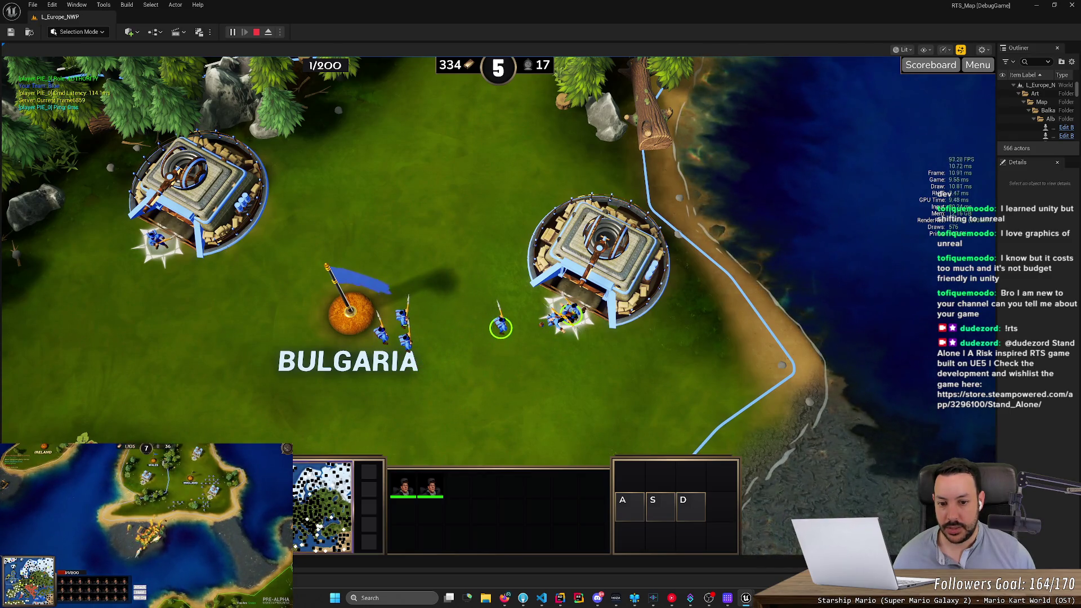
Step: Select the four soldiers near the Bulgaria flag and march them to the lower right
drag(318, 286, 537, 410)
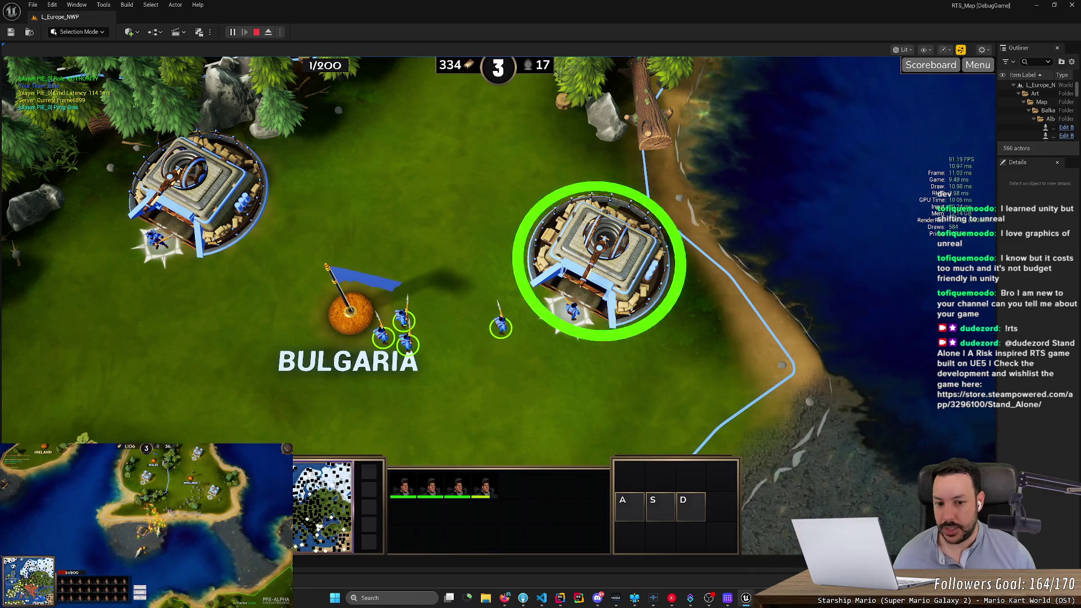
scroll(653, 339, down, 5)
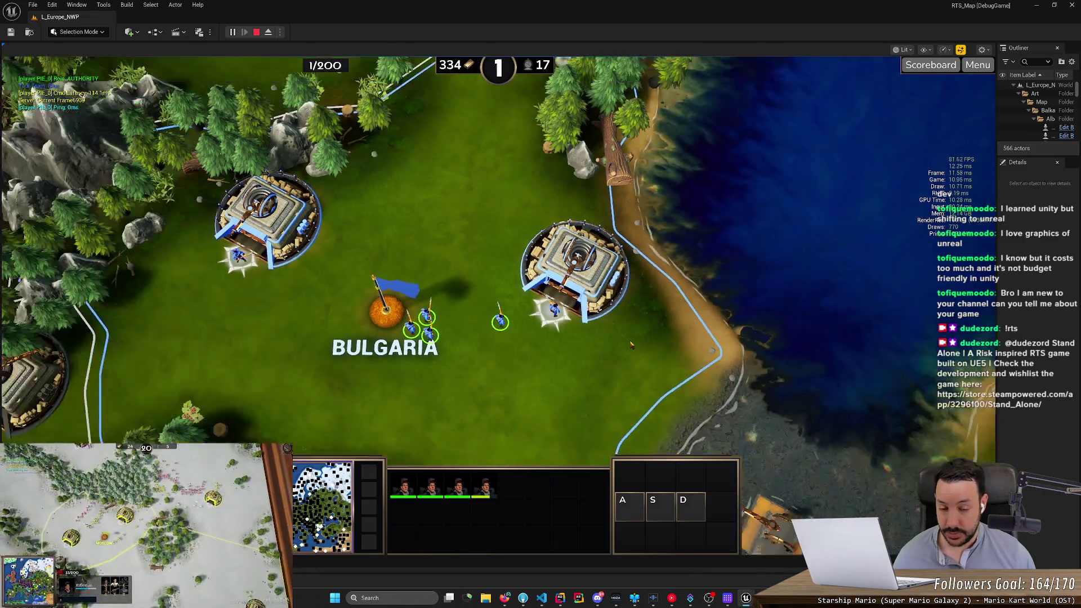
scroll(653, 340, up, 4)
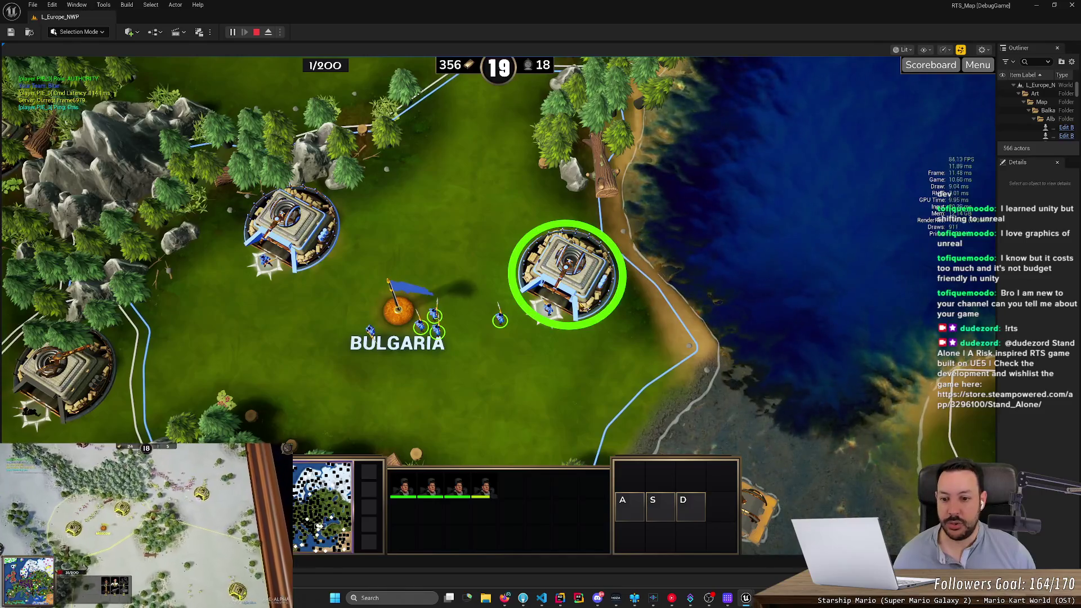
scroll(579, 340, down, 3)
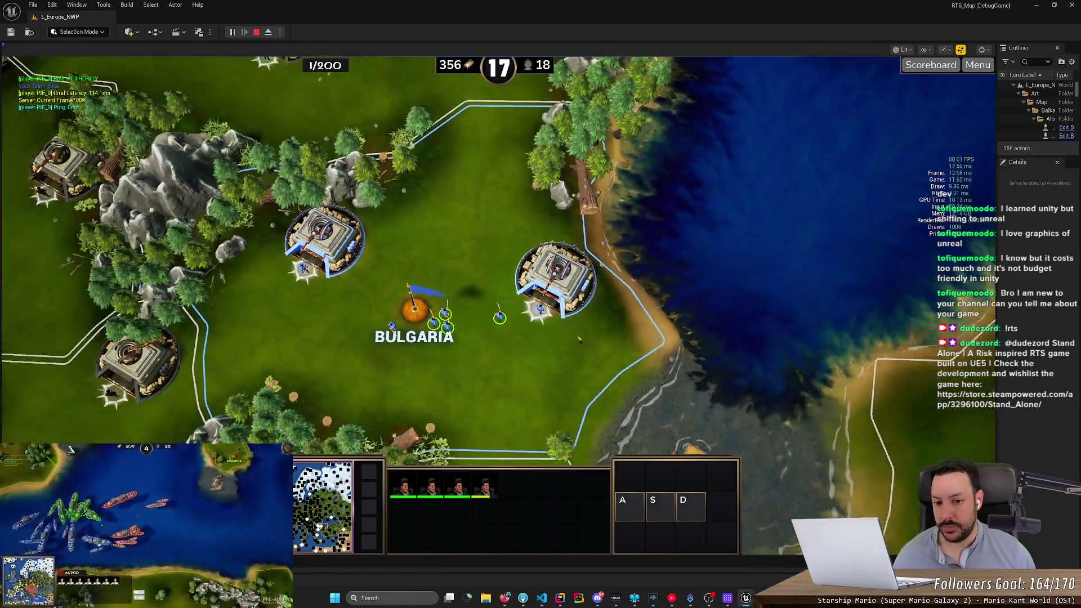
scroll(579, 340, down, 3)
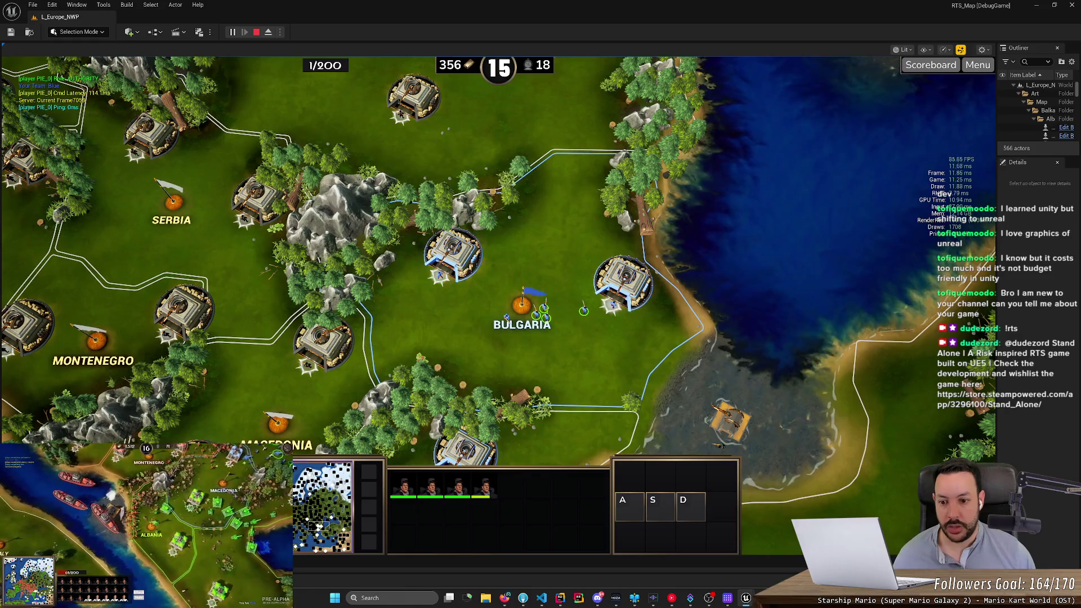
scroll(557, 196, down, 2)
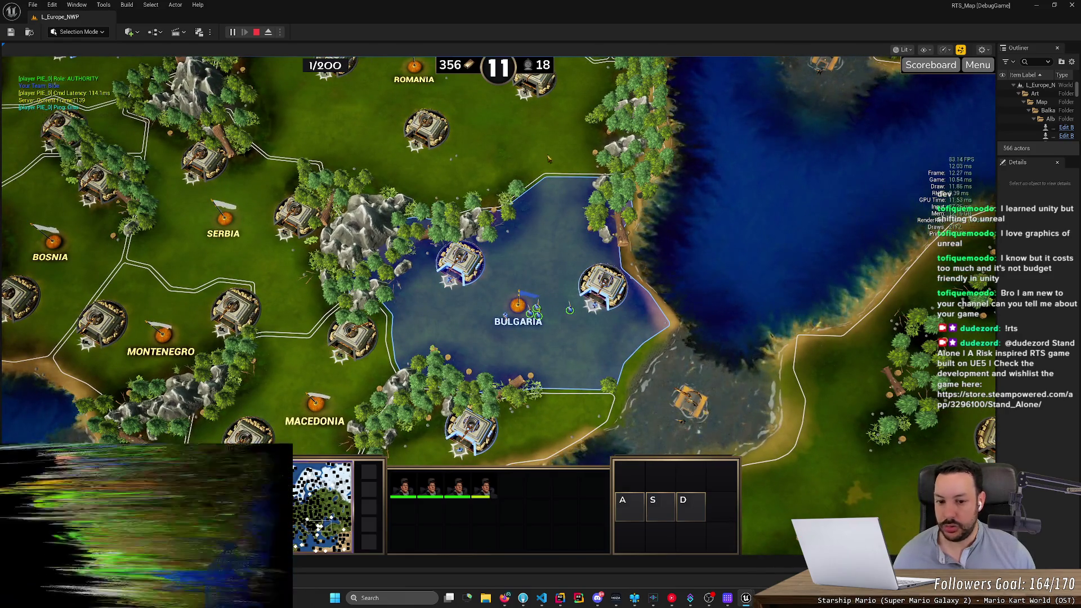
scroll(547, 239, up, 5)
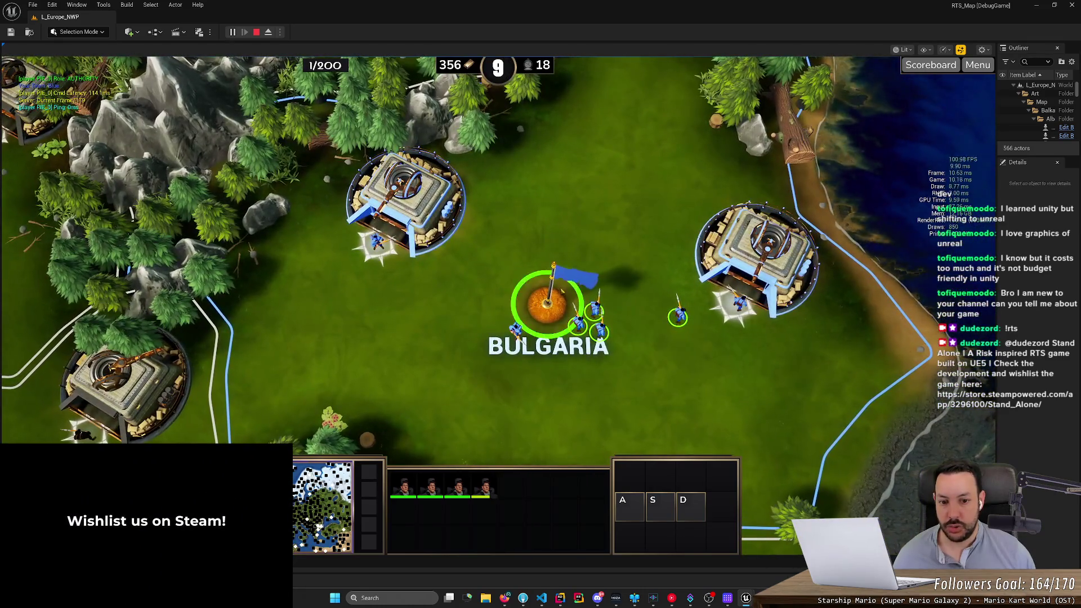
right_click(712, 390)
scroll(486, 45, down, 3)
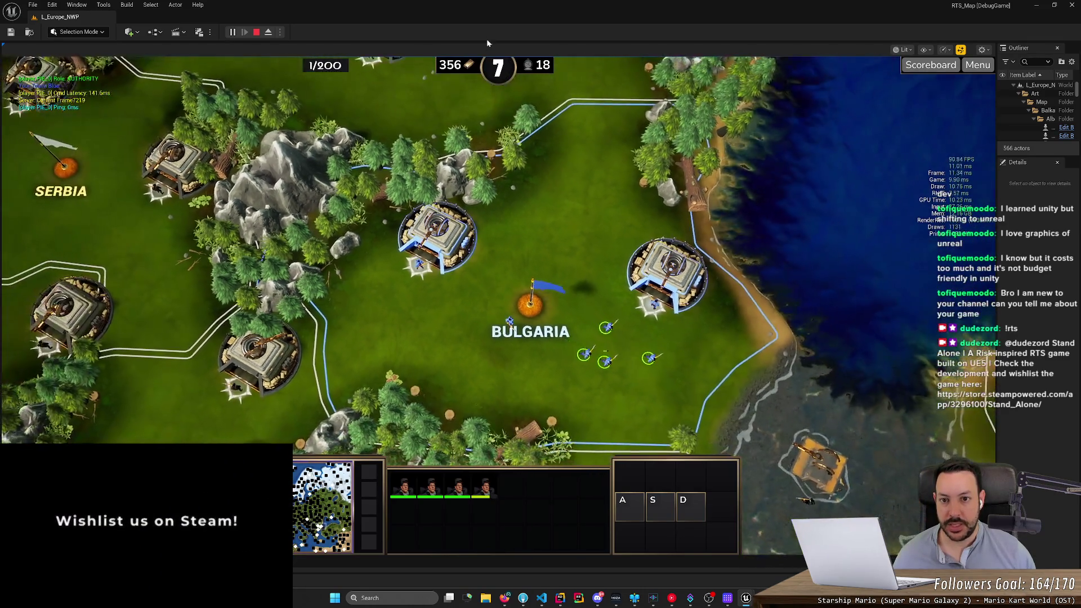
scroll(529, 304, up, 3)
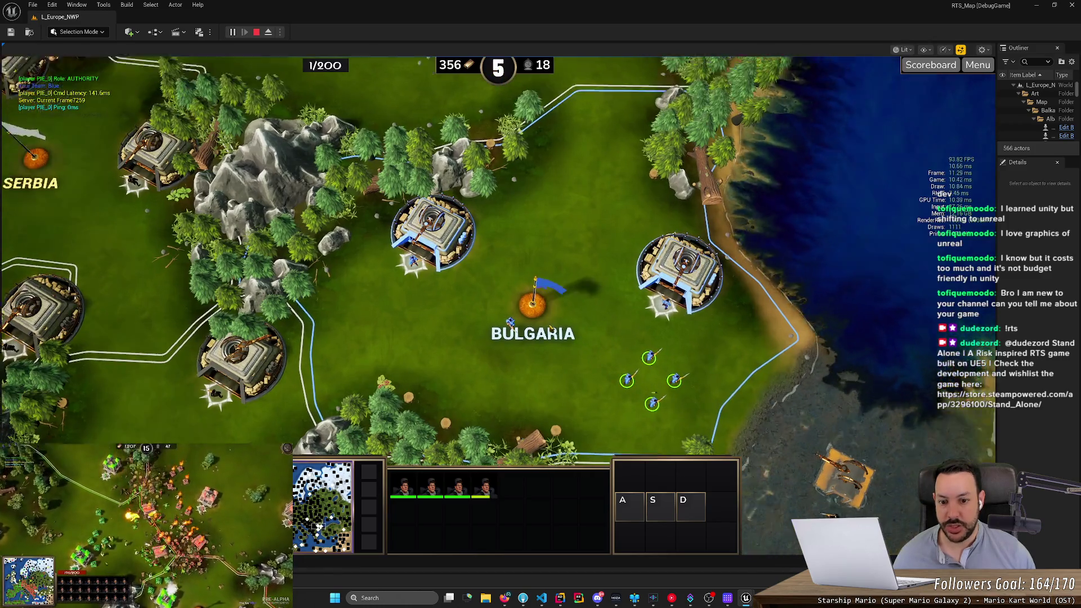
Step: Set a rally point for Bulgaria's capital and select the forces around Bulgaria
click(557, 298)
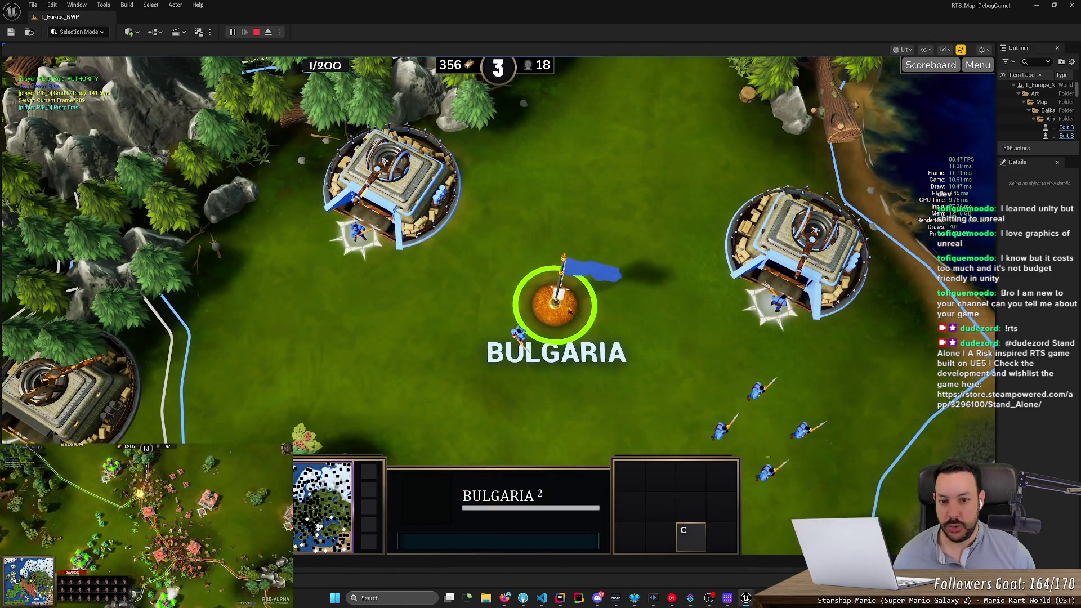
right_click(618, 231)
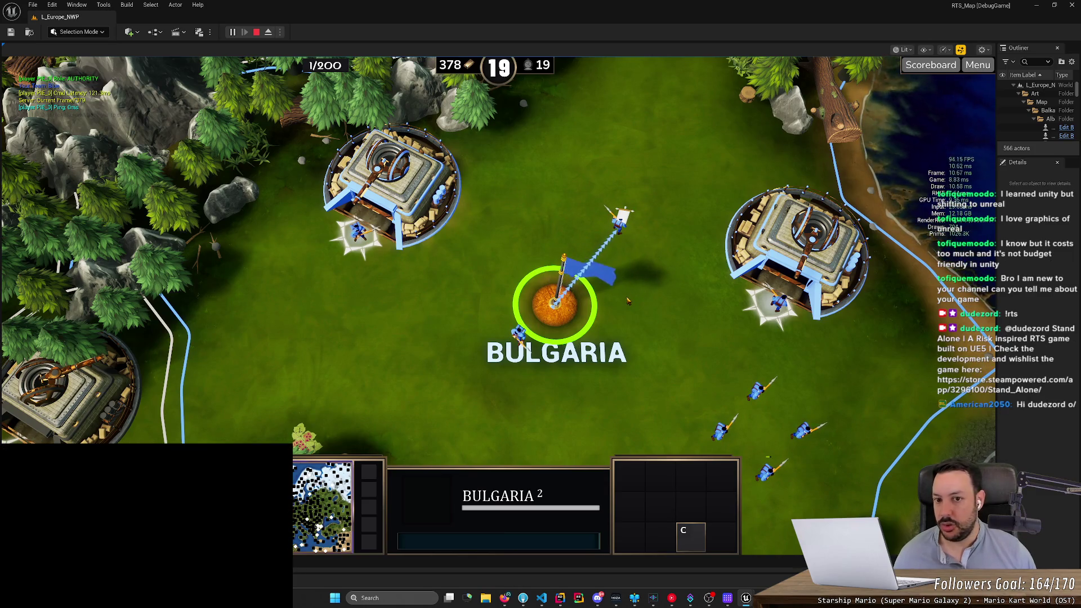
scroll(627, 300, down, 5)
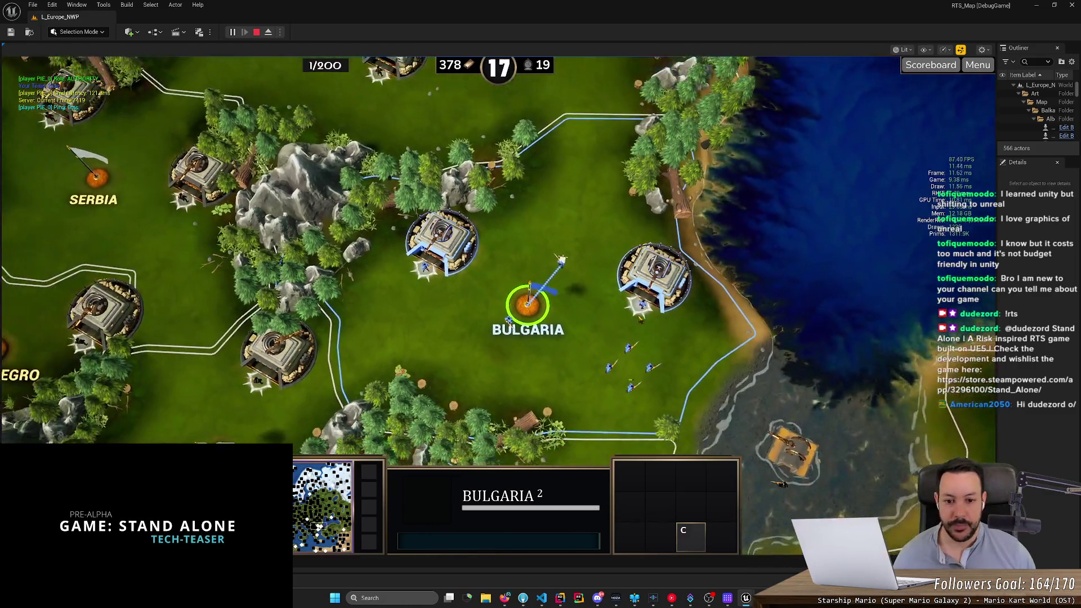
drag(615, 325, 540, 395)
Step: Select all three Bulgarian fortresses and train a Mortar
double_click(615, 284)
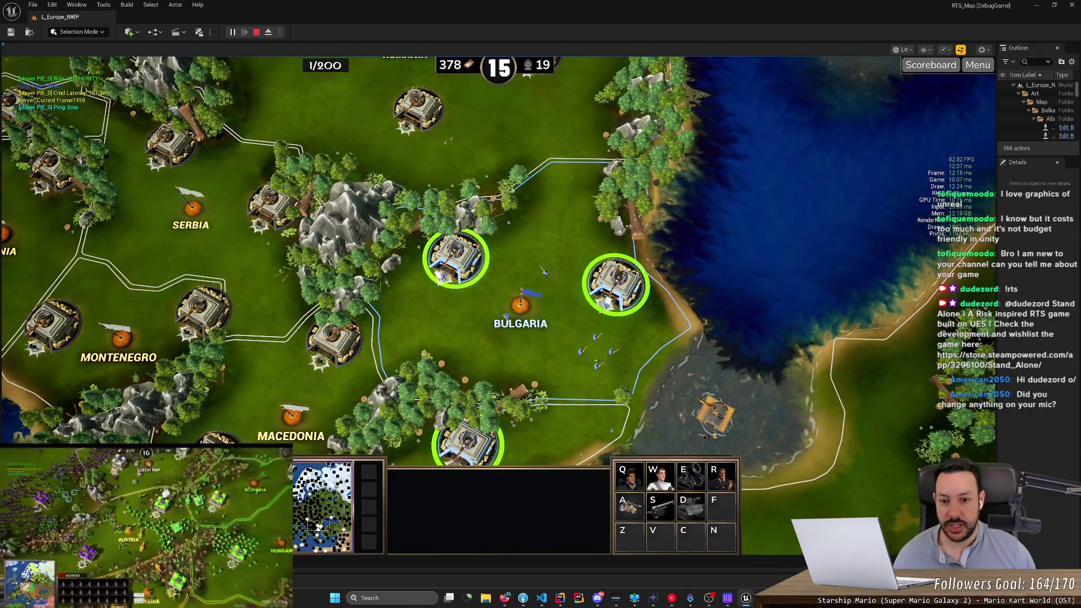
key(Left)
key(Down)
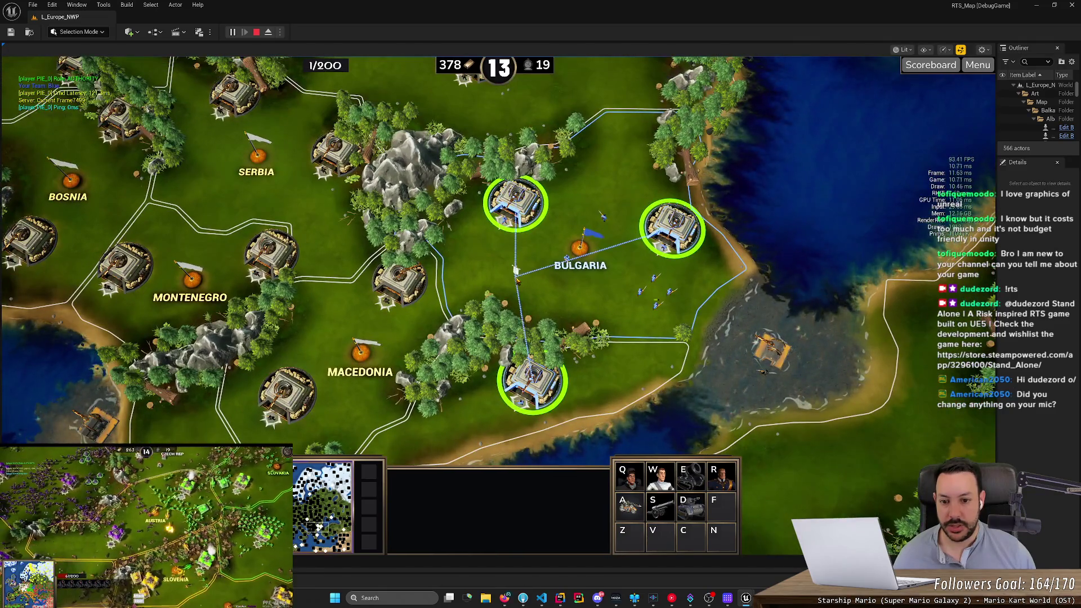
key(e)
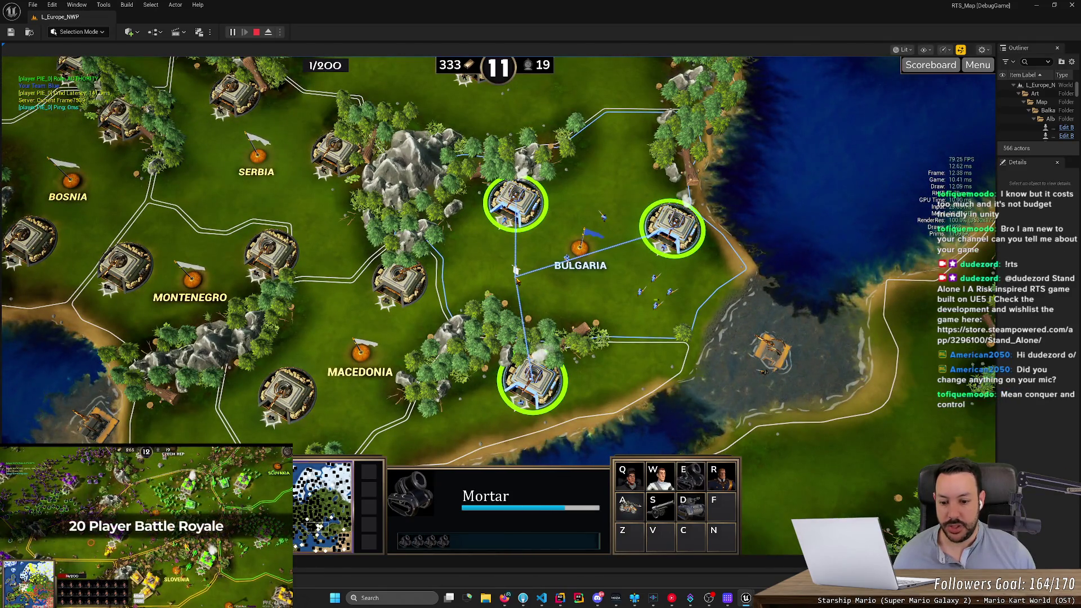
Step: Select the Bulgarian troops and mortars and attack the Macedonia and Albania fortresses
drag(444, 230, 601, 316)
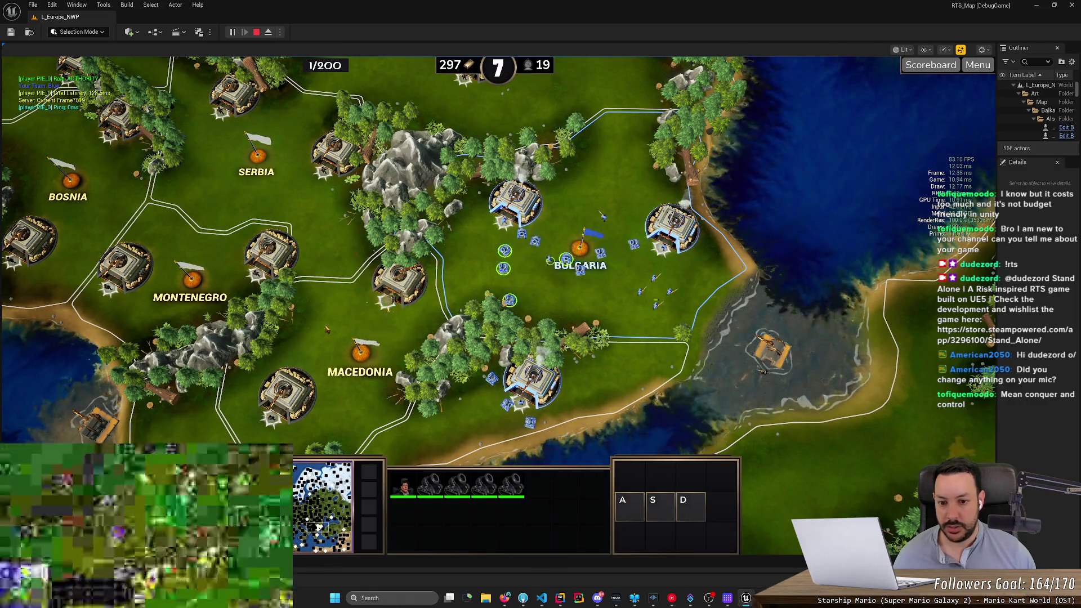
mouse_move(648, 258)
mouse_down()
mouse_move(428, 456)
mouse_move(376, 429)
mouse_move(477, 318)
mouse_up()
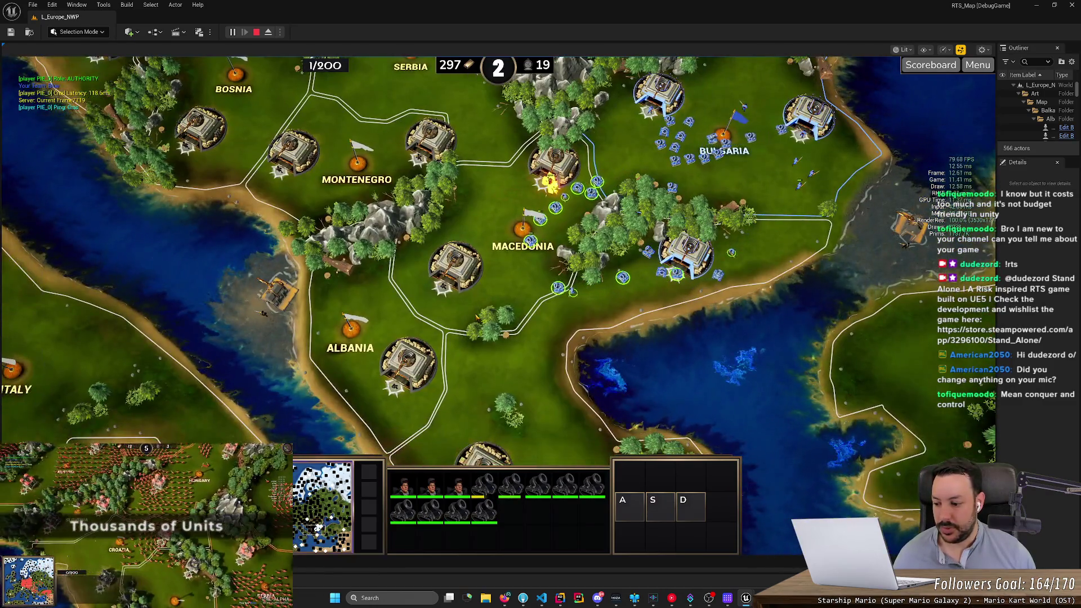
right_click(476, 315)
scroll(477, 318, up, 1)
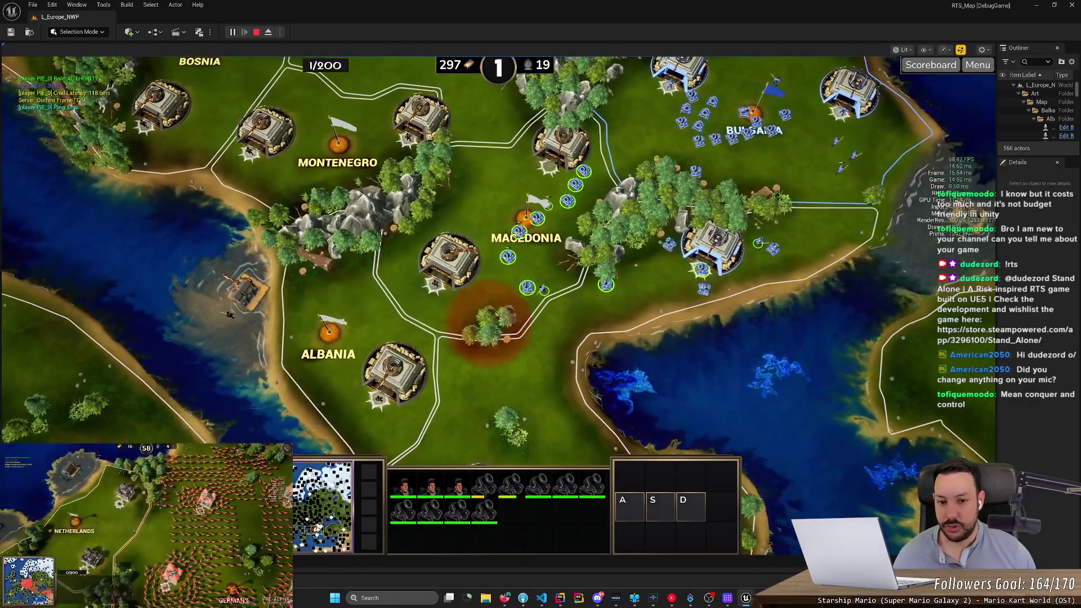
right_click(457, 278)
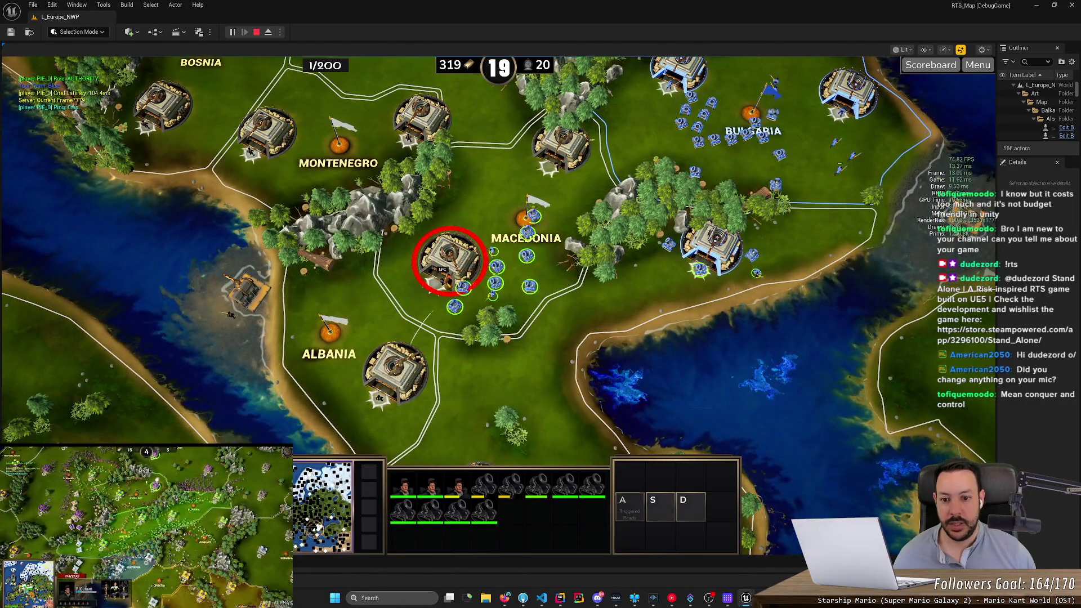
mouse_move(459, 395)
mouse_down()
mouse_move(493, 359)
mouse_move(559, 362)
mouse_up()
scroll(559, 362, up, 1)
right_click(483, 383)
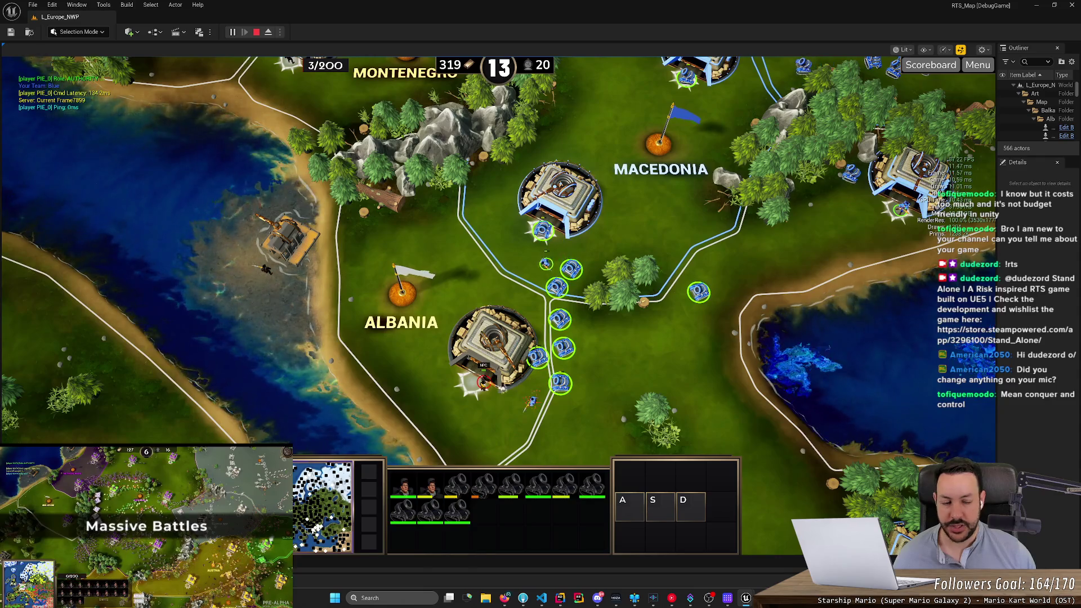
Step: Move the remaining Bulgarian units to Macedonia, send the cannons south, and select the whole army
drag(687, 338, 580, 451)
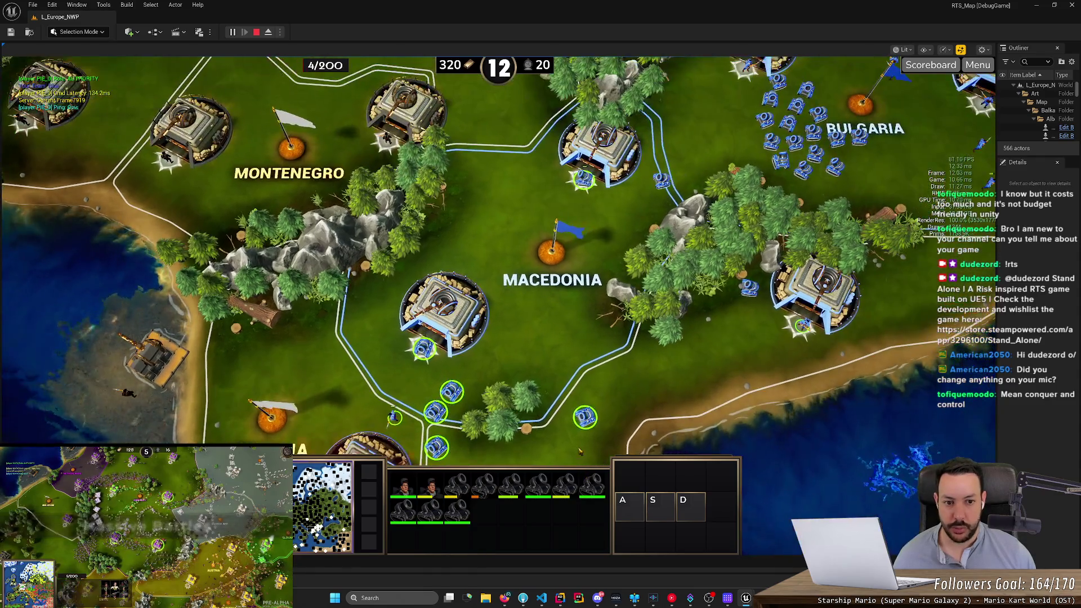
scroll(580, 450, down, 2)
drag(672, 121, 771, 216)
right_click(585, 276)
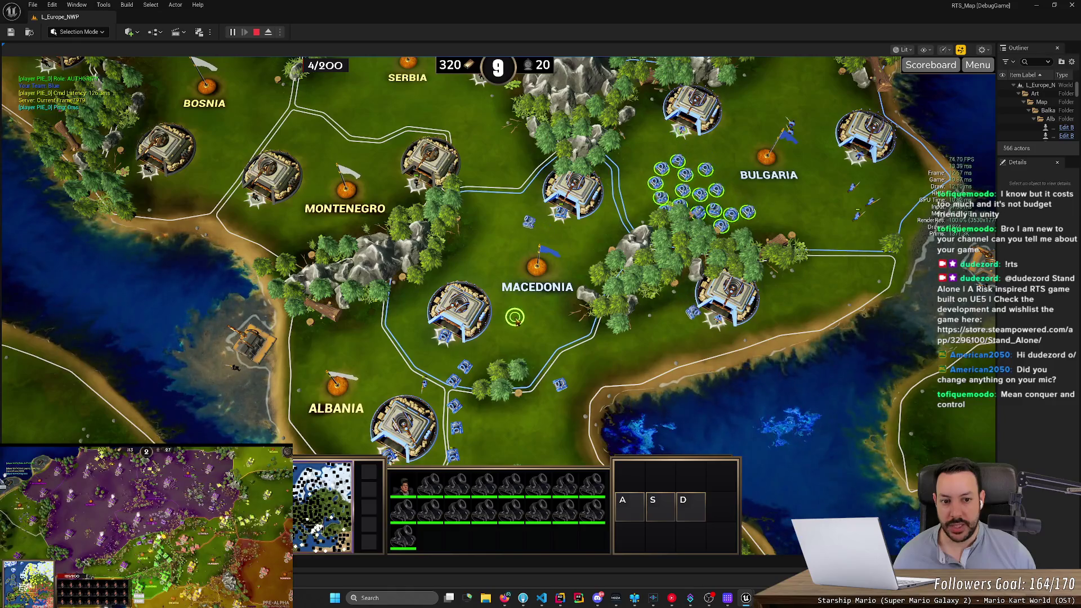
right_click(525, 319)
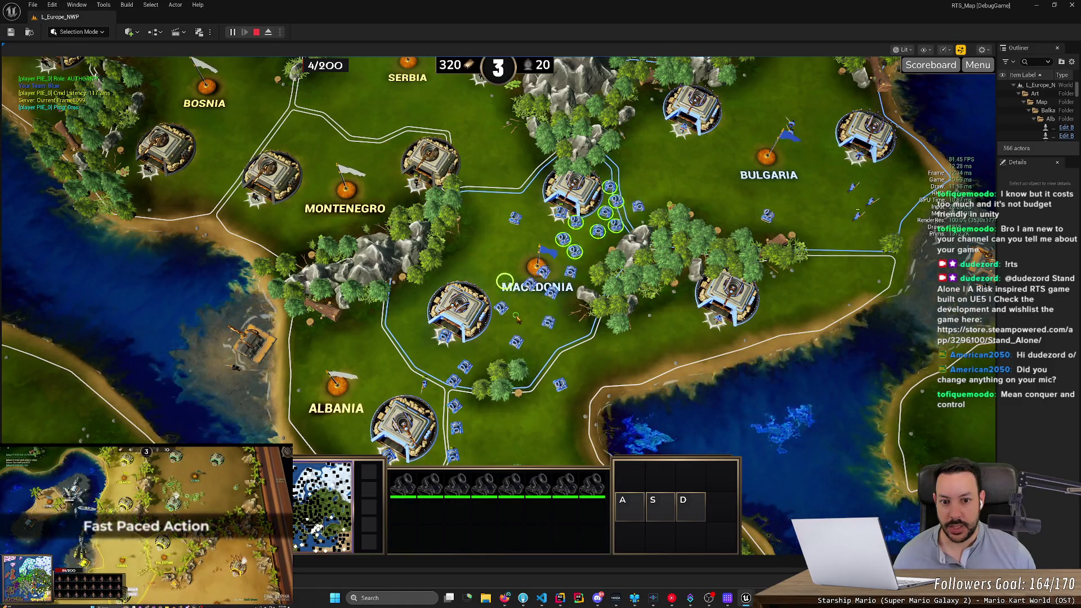
drag(568, 329, 567, 330)
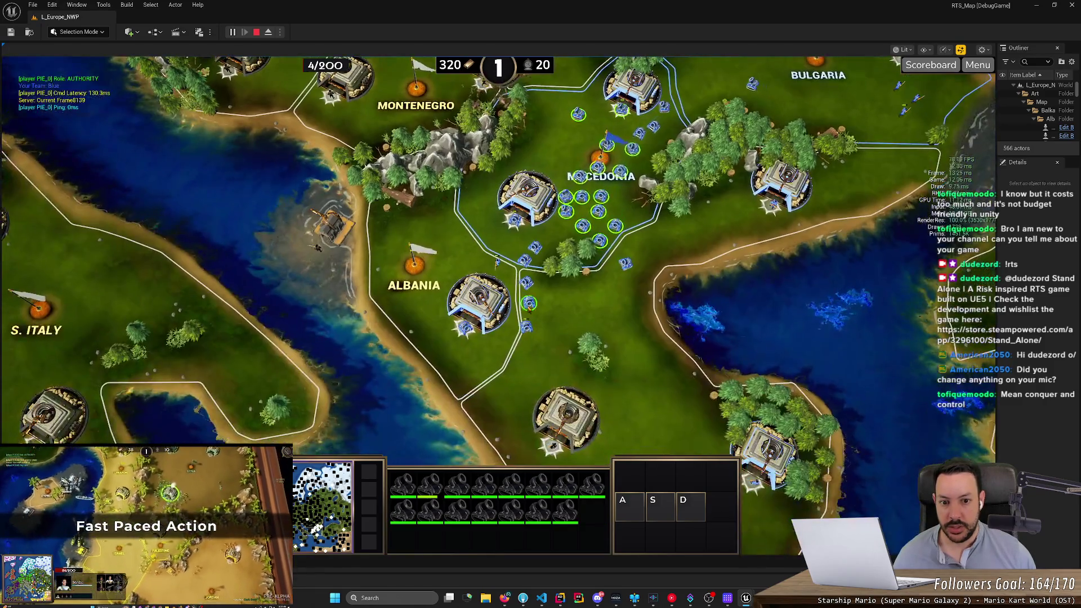
right_click(520, 326)
key(ctrl+a)
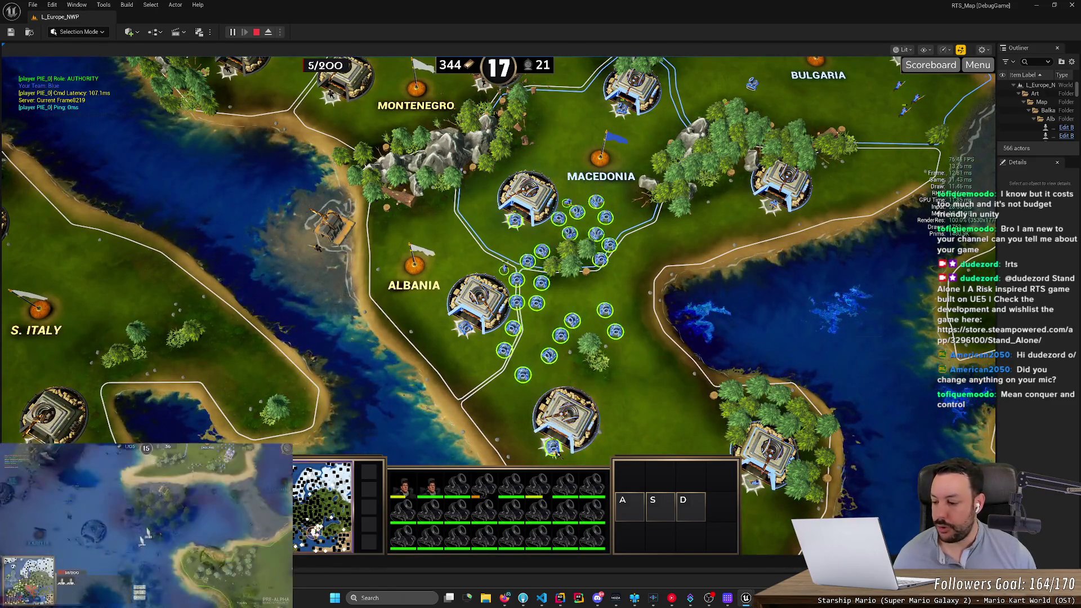
key(Down)
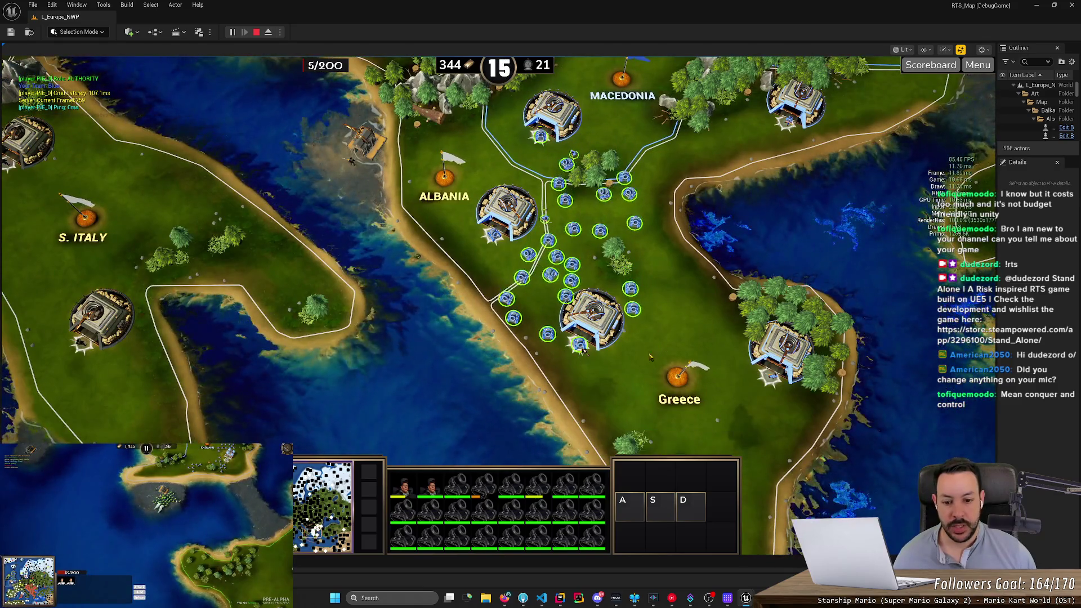
key(Up)
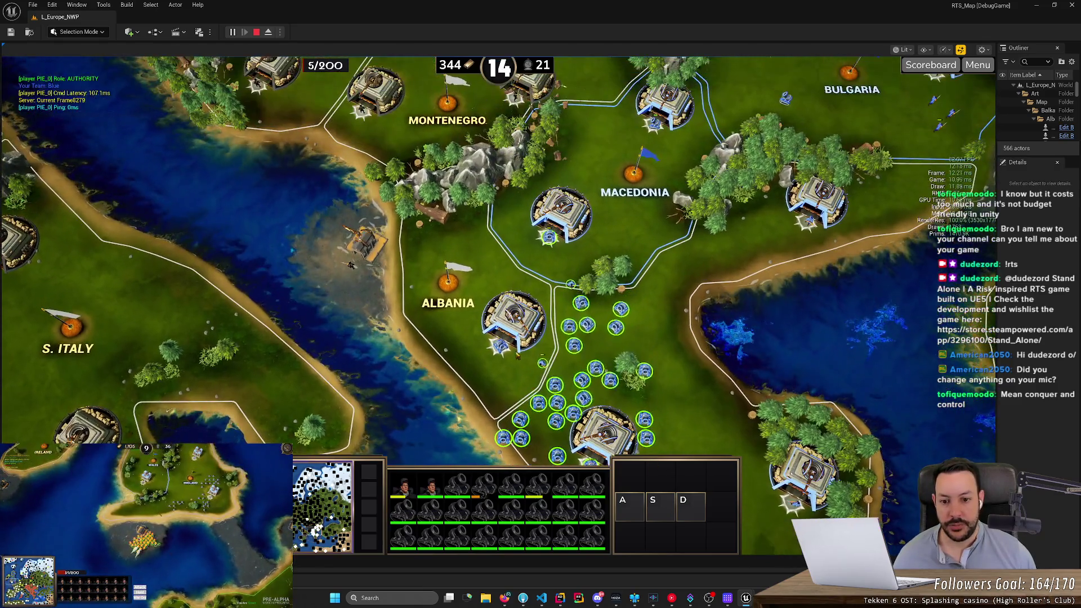
Step: Select the blue army near Albania and march it south-east into Greece
click(513, 321)
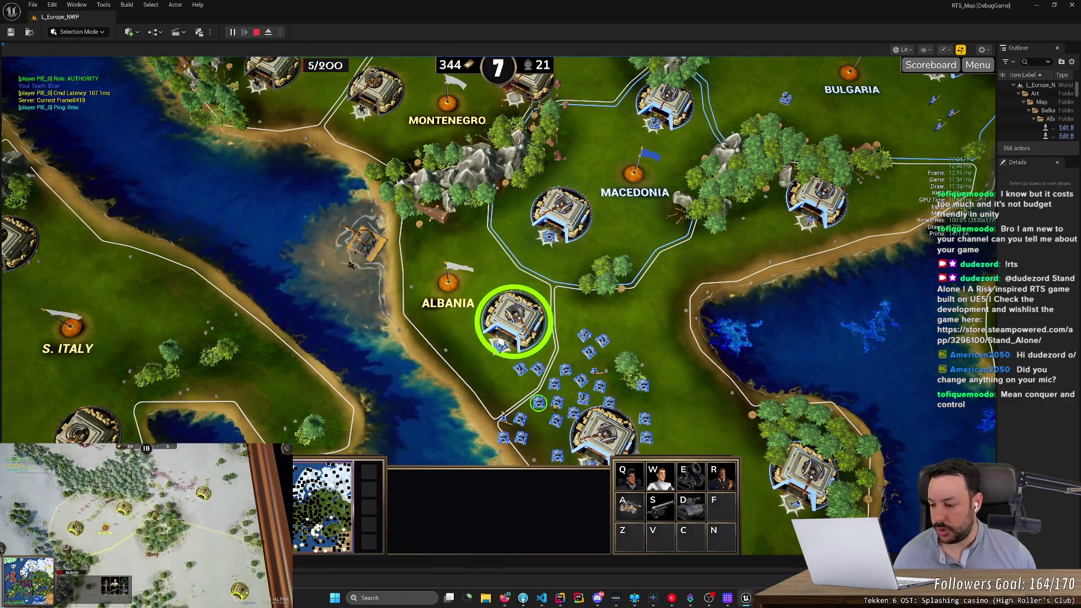
key(Down)
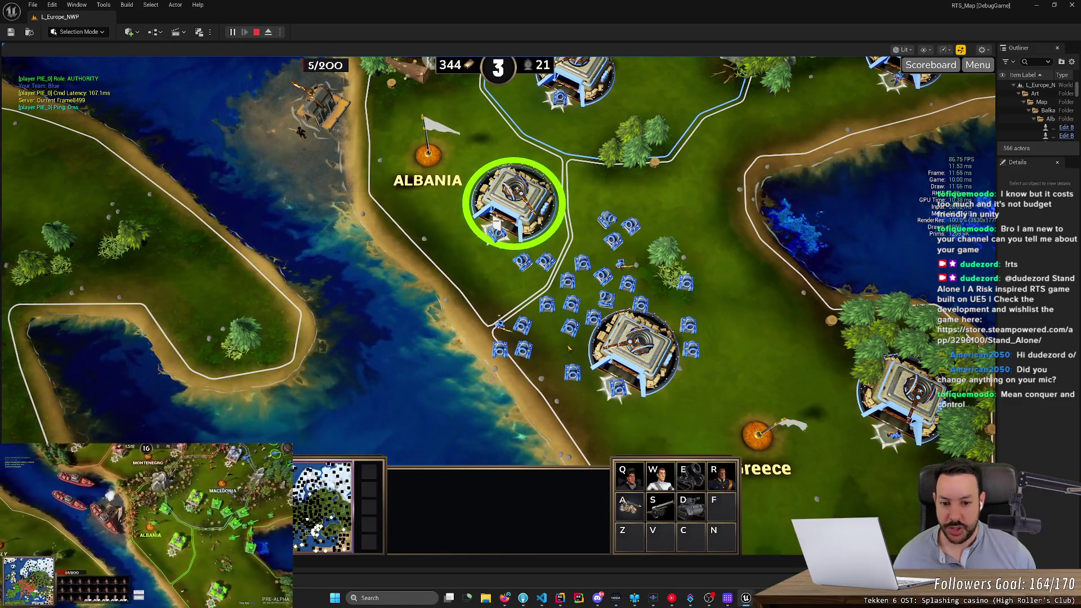
scroll(595, 383, up, 3)
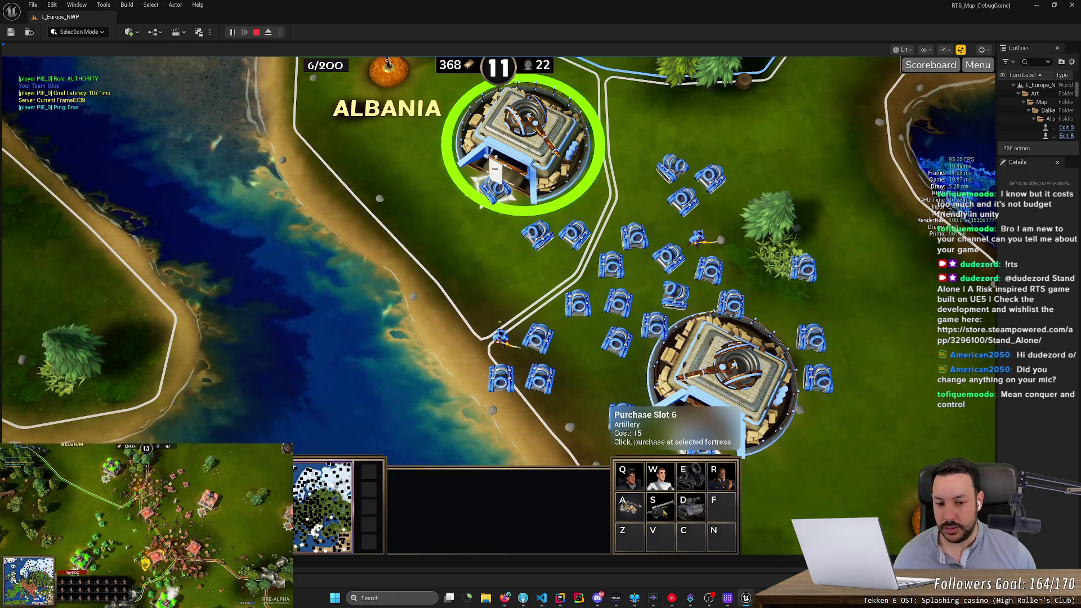
scroll(614, 242, down, 5)
key(Down)
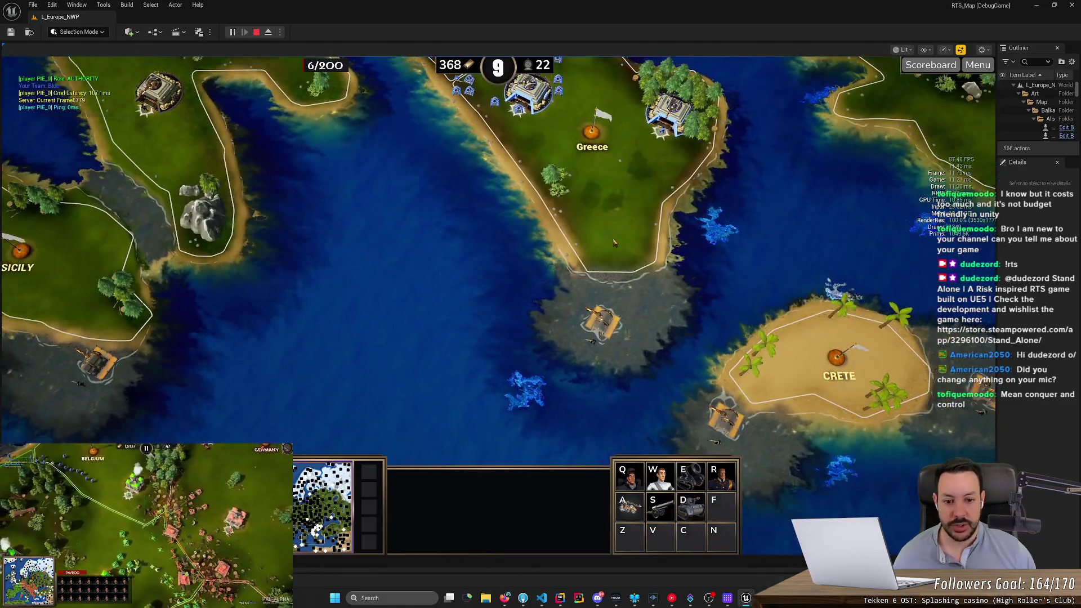
key(Up)
drag(390, 96, 571, 256)
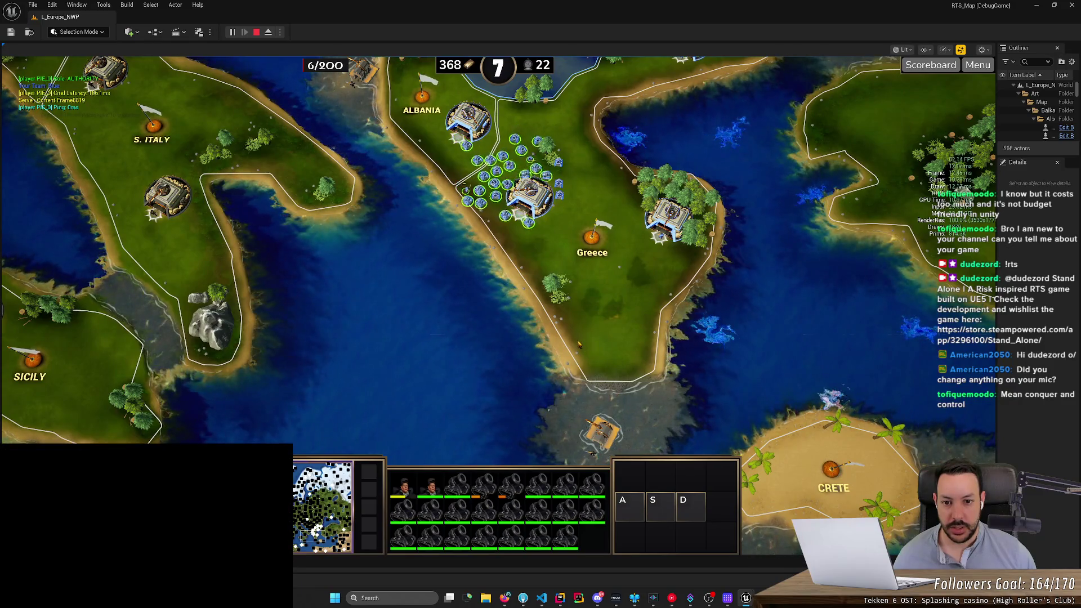
right_click(578, 344)
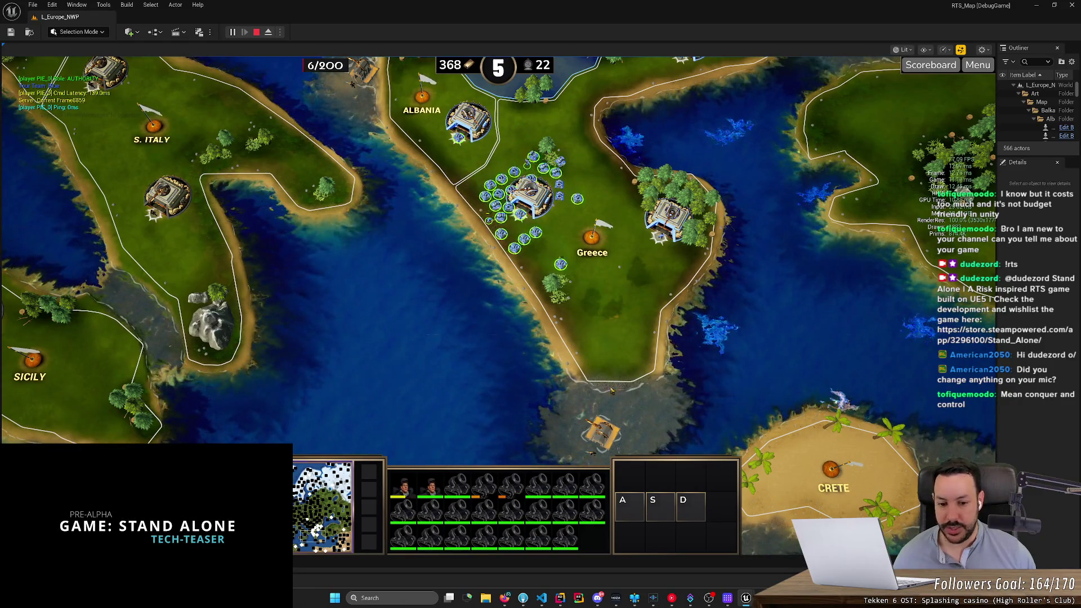
Step: Attack the enemy harbour off Greece's southern shore with the army
key(Down)
right_click(624, 354)
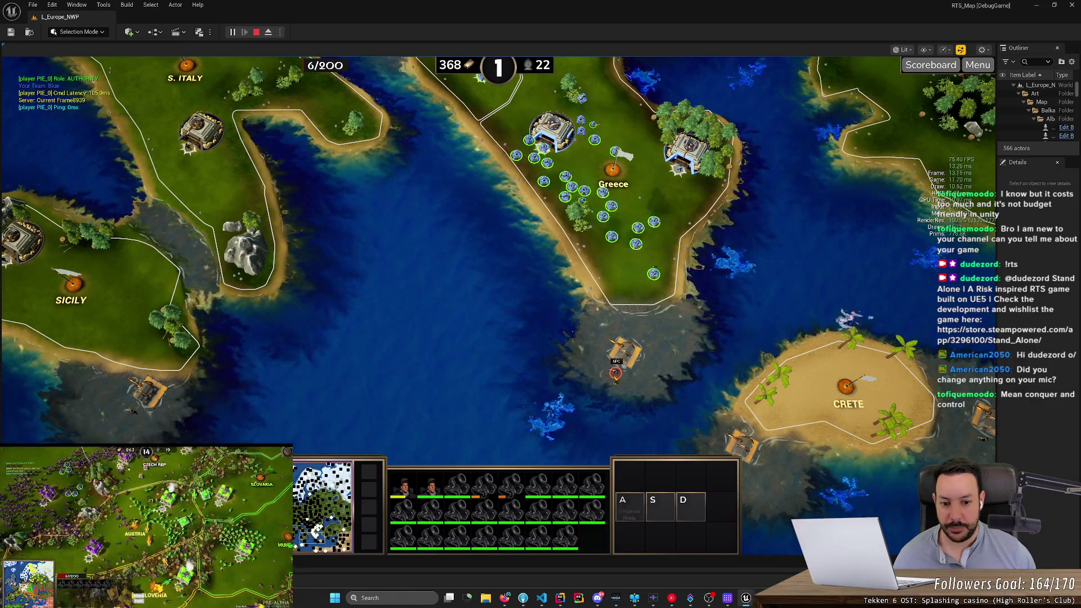
scroll(618, 370, up, 2)
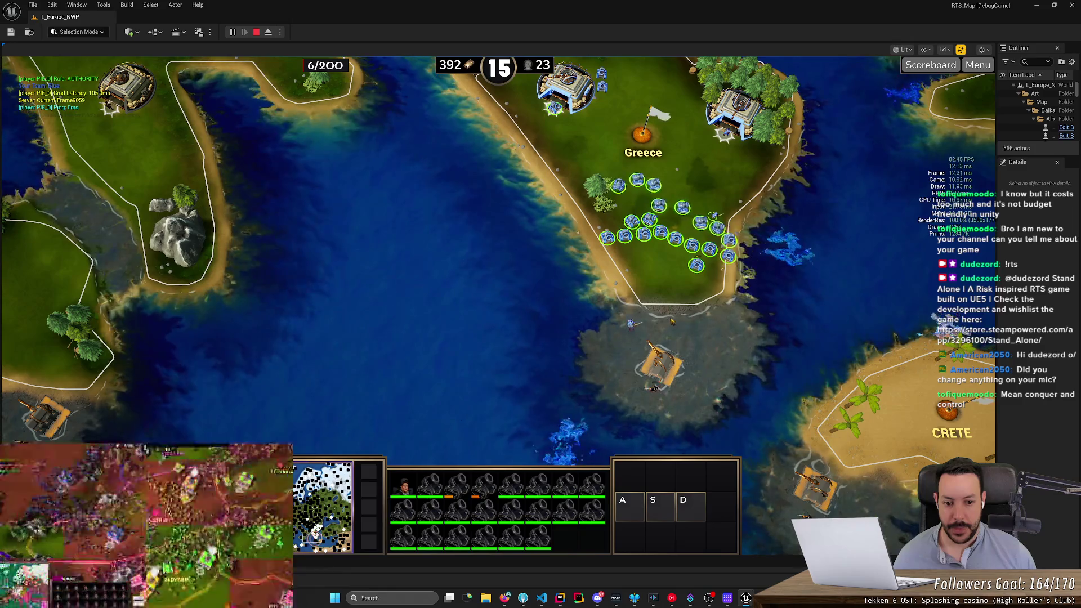
right_click(657, 363)
right_click(657, 362)
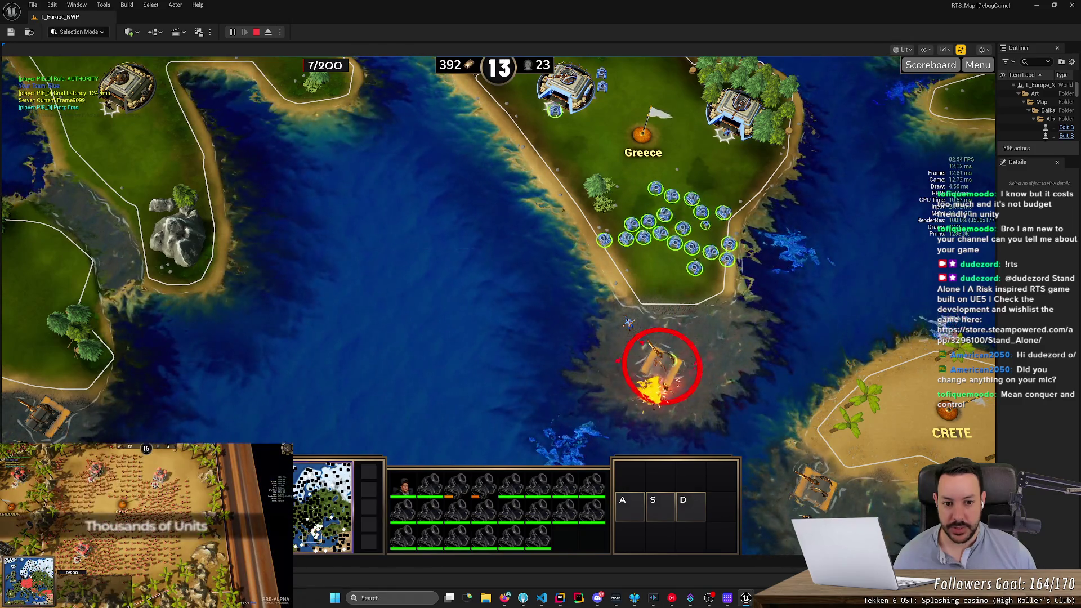
scroll(620, 337, up, 2)
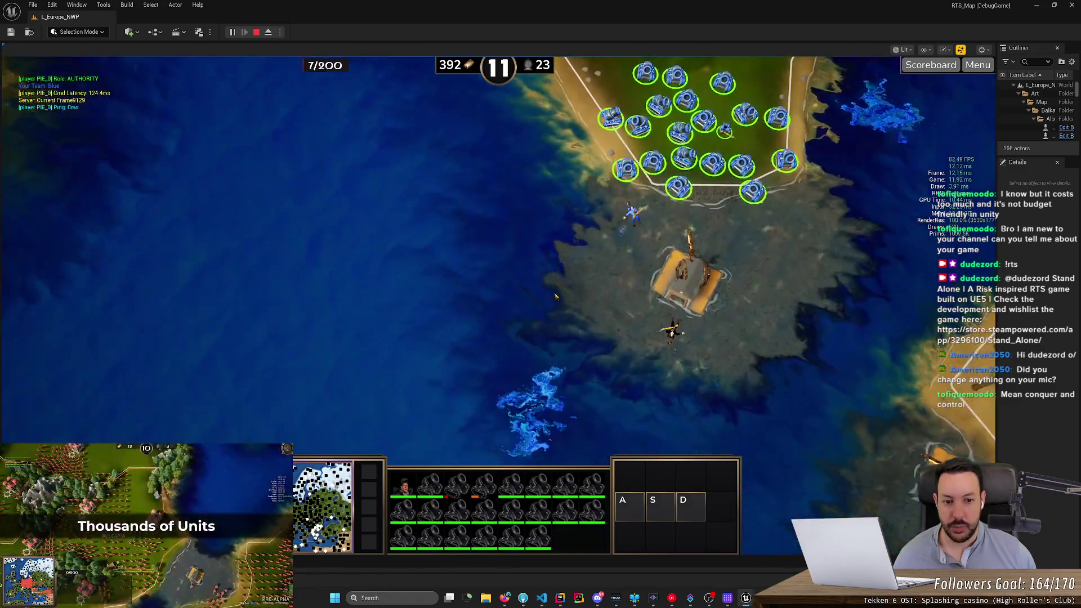
right_click(712, 271)
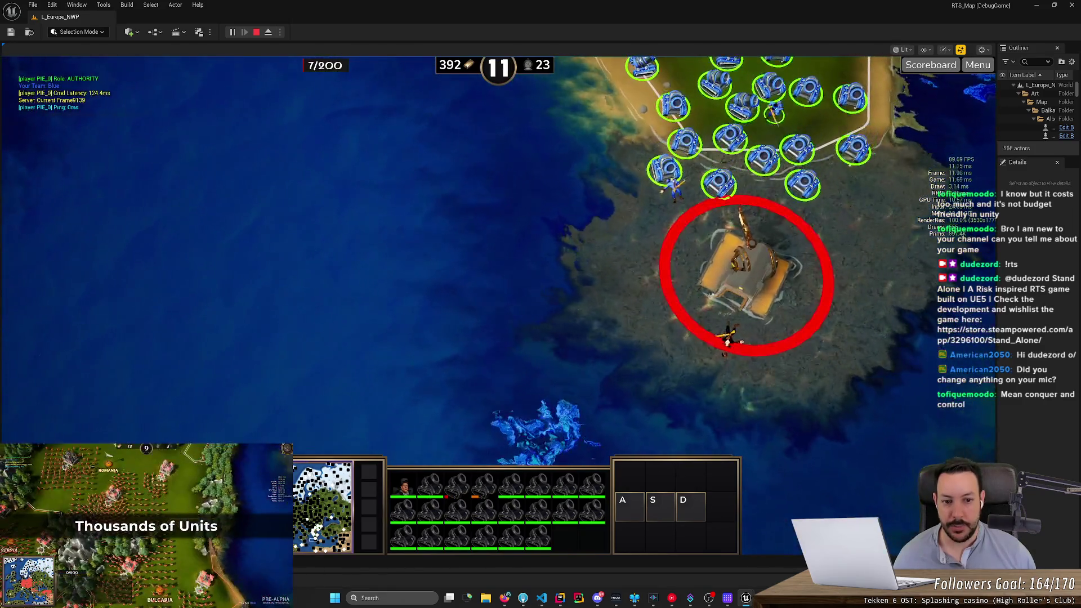
scroll(694, 292, down, 2)
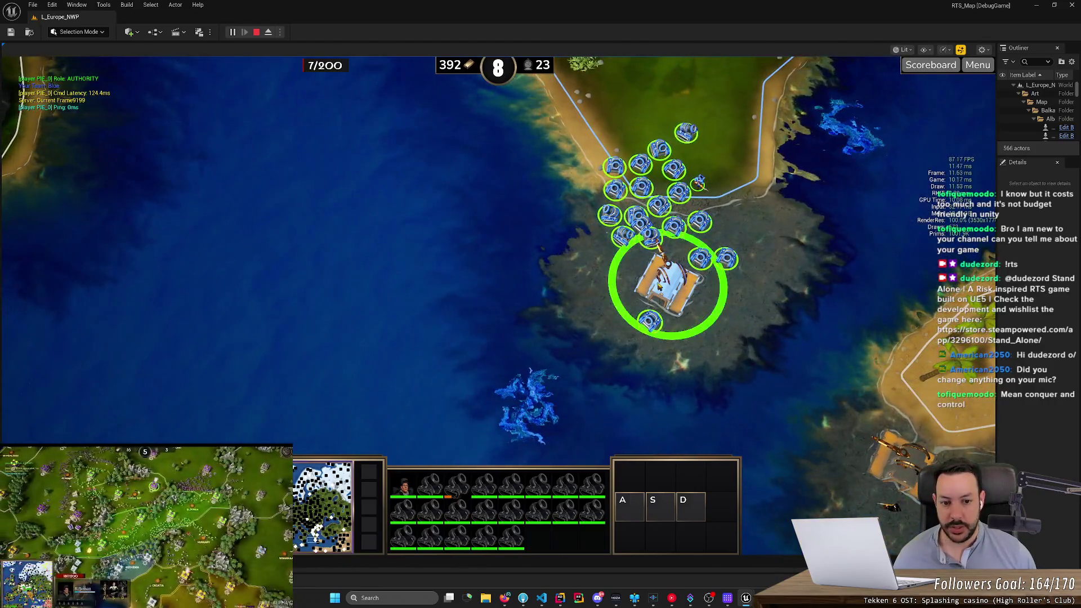
Step: Build a Transport at the harbour and select it with the soldiers on the shore
click(659, 286)
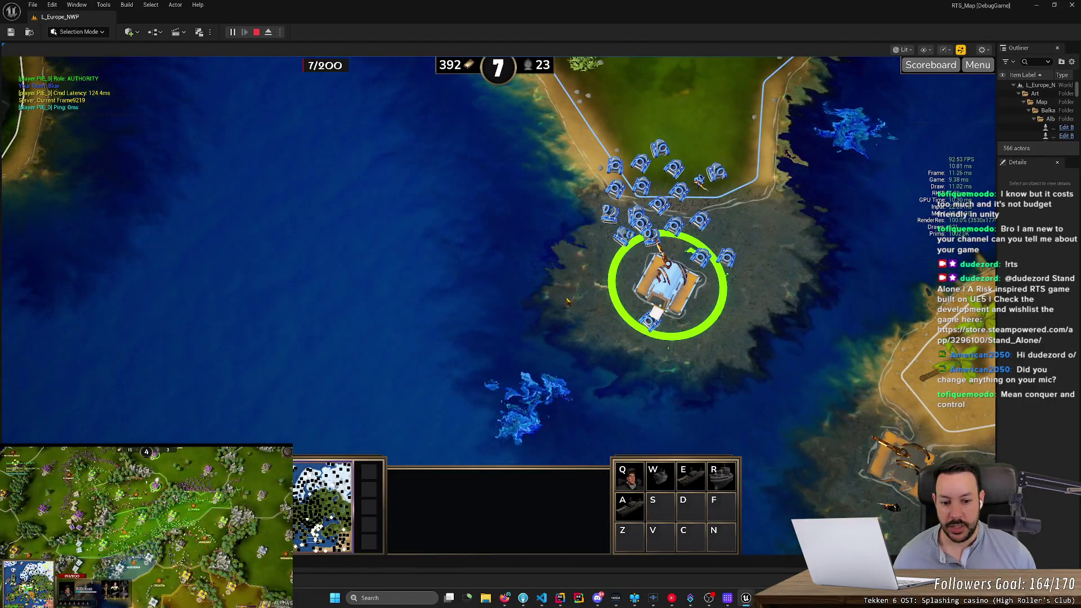
key(e)
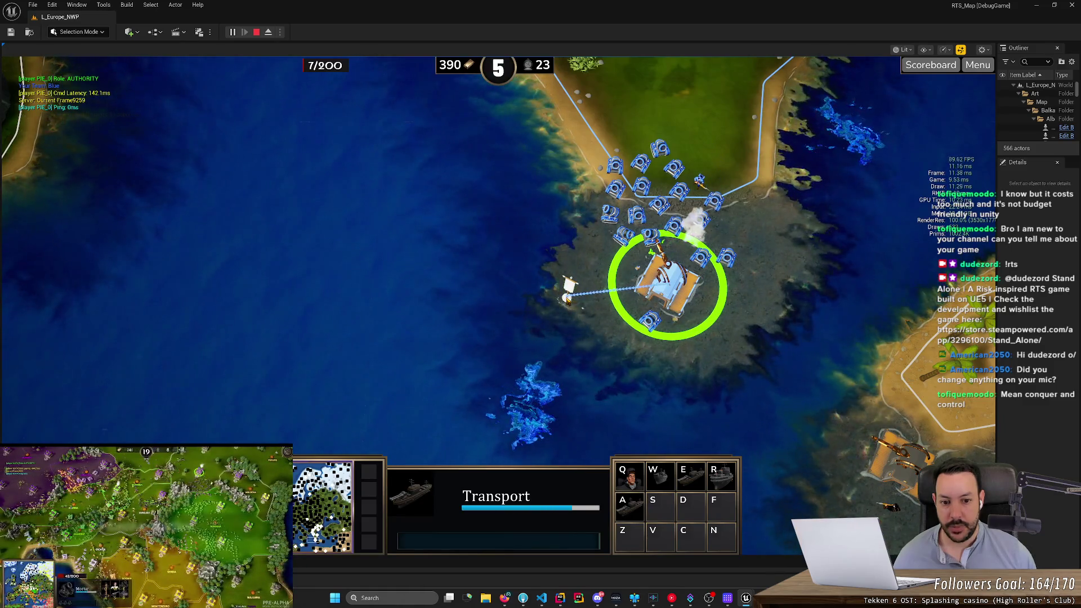
drag(511, 245, 583, 349)
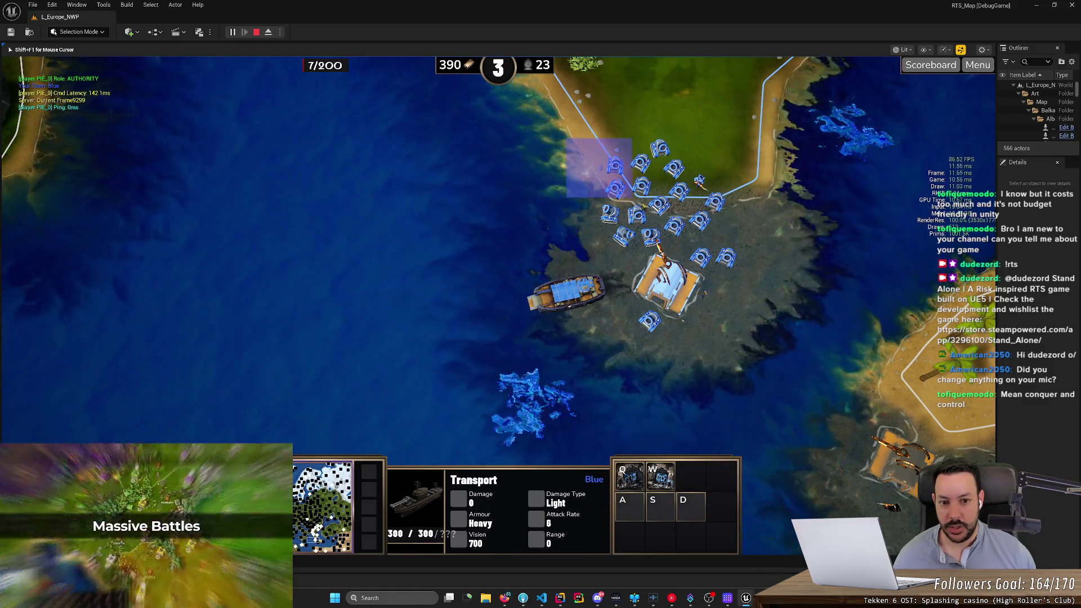
drag(632, 197, 709, 228)
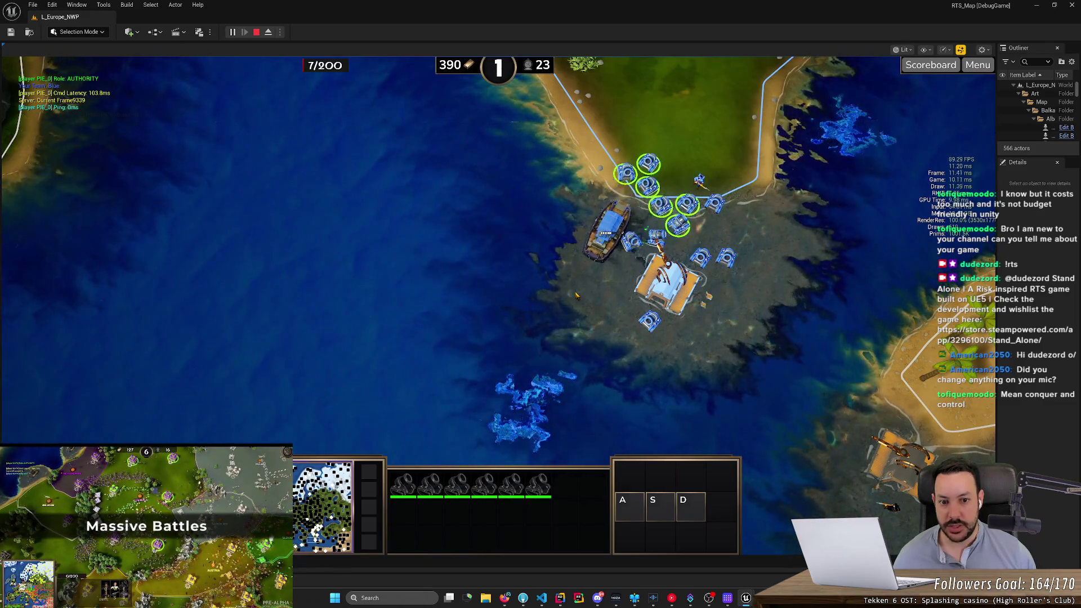
scroll(540, 253, down, 5)
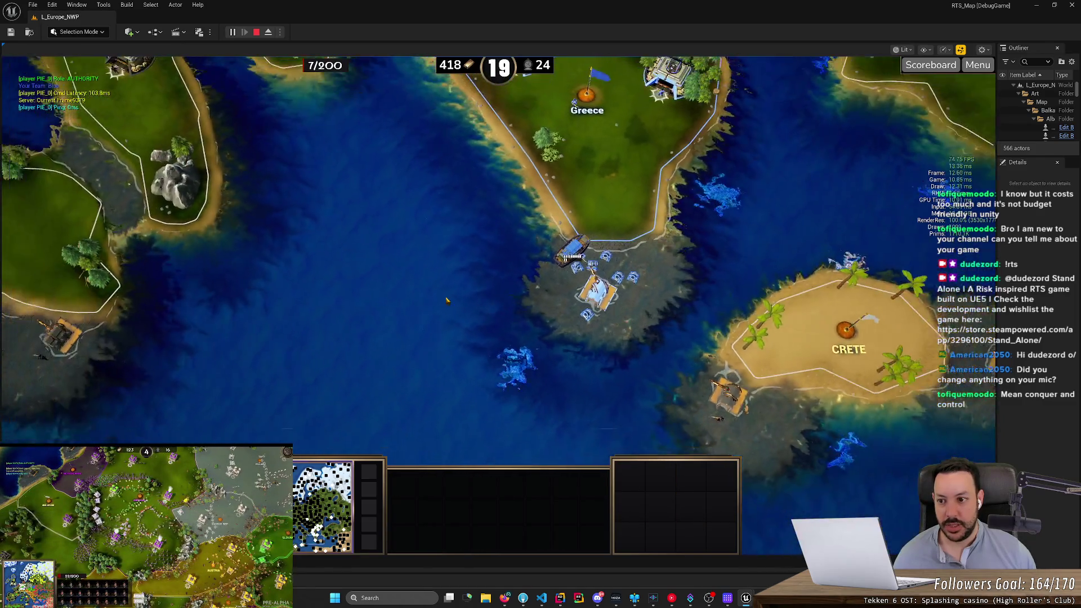
scroll(377, 304, up, 5)
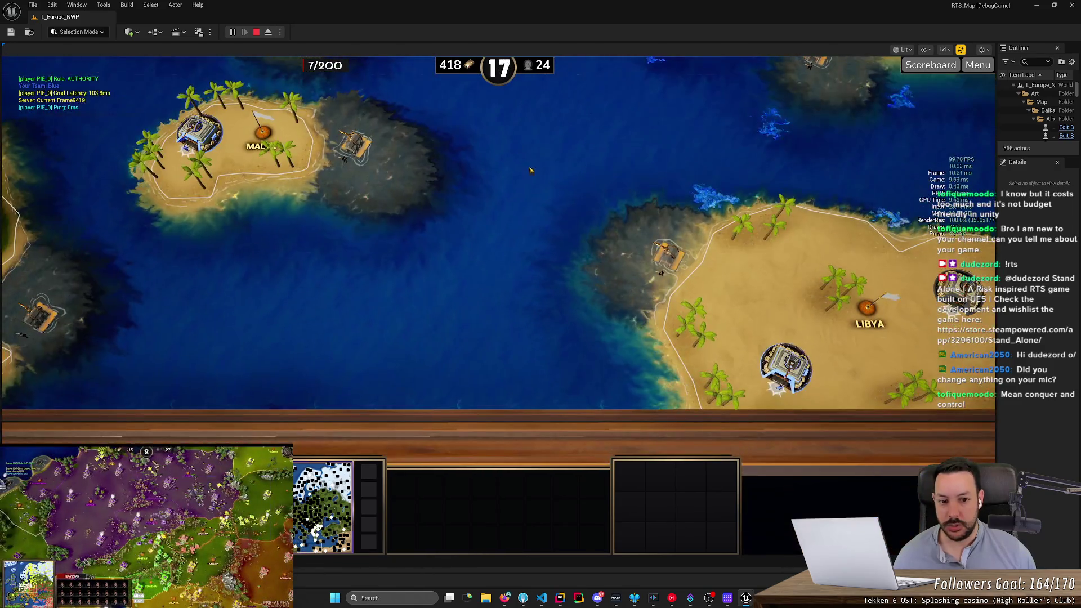
Step: Send the transport near Malta and Crete sailing southwest toward Libya's coast
click(629, 271)
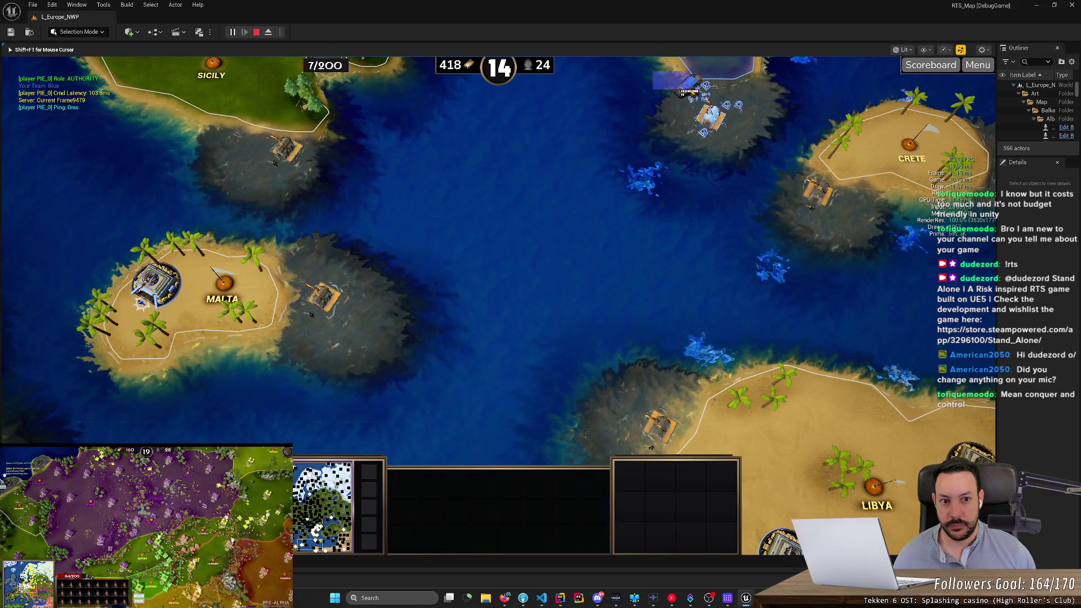
drag(653, 72, 698, 89)
right_click(611, 197)
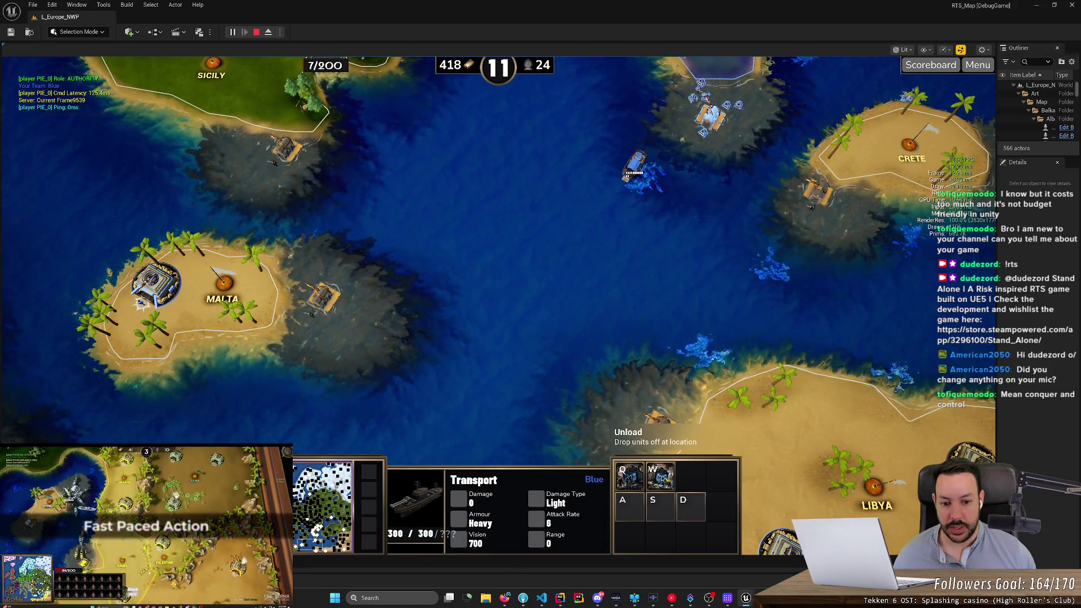
key(Down)
key(Right)
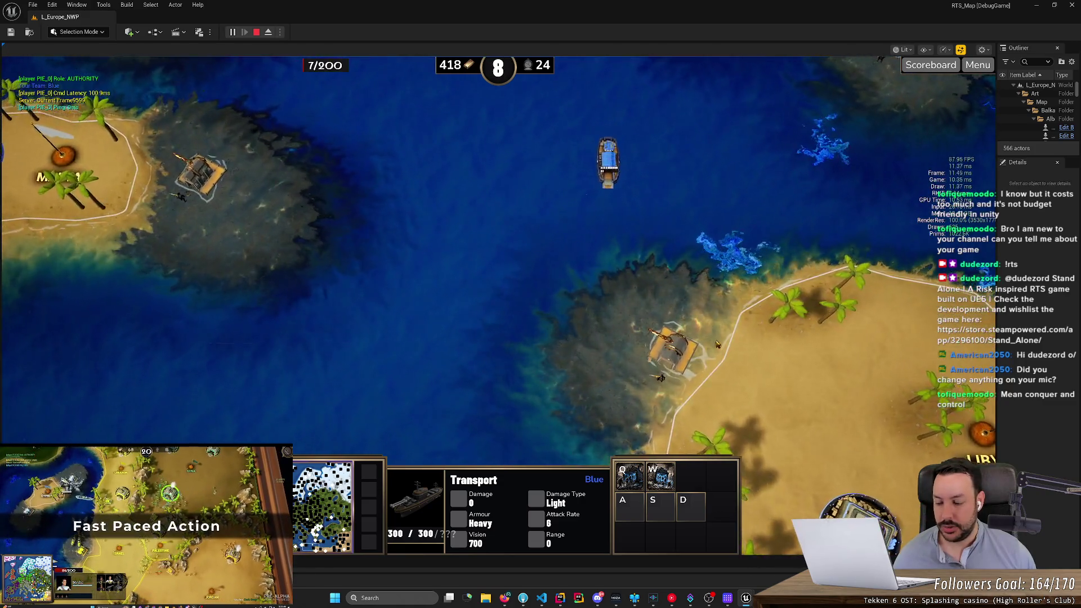
Step: Unload the transport at Libya's dock and select the landed mortars on the coast
right_click(675, 337)
key(Down)
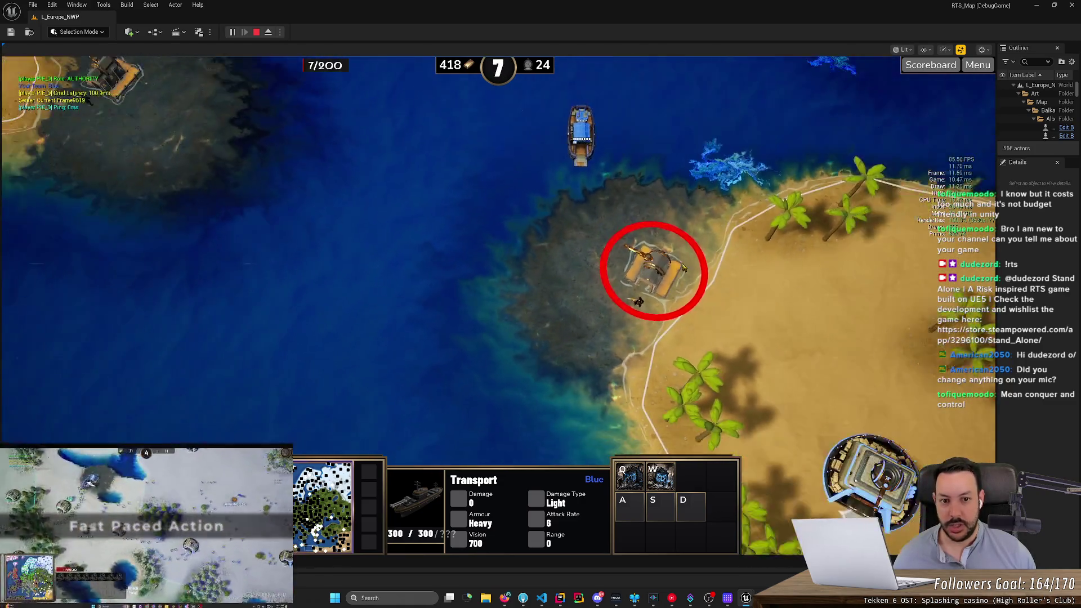
key(Right)
key(Left)
double_click(674, 310)
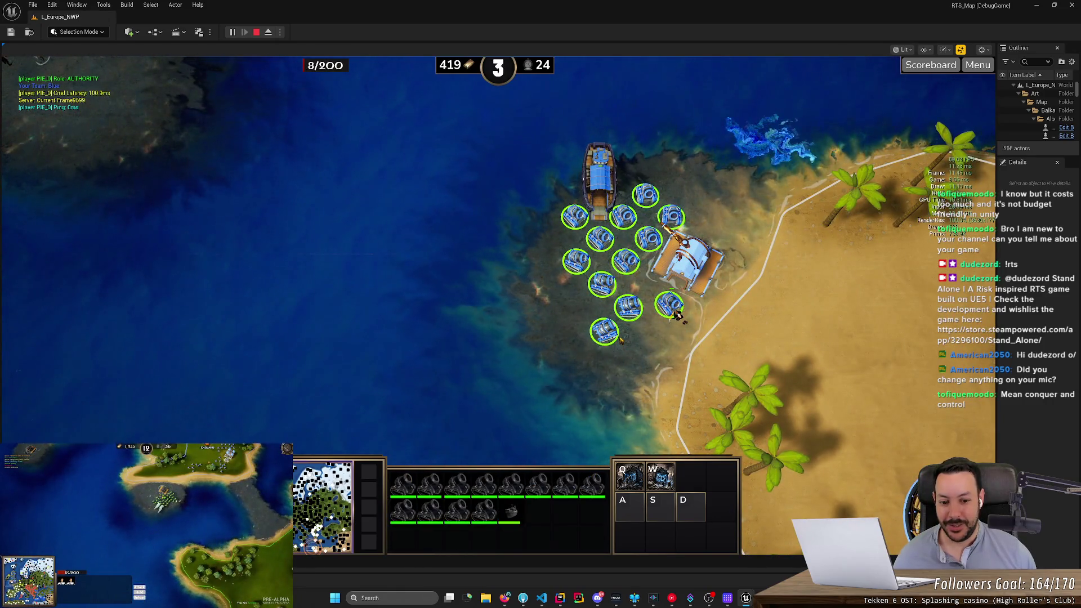
click(619, 337)
drag(677, 316, 678, 318)
scroll(677, 332, down, 5)
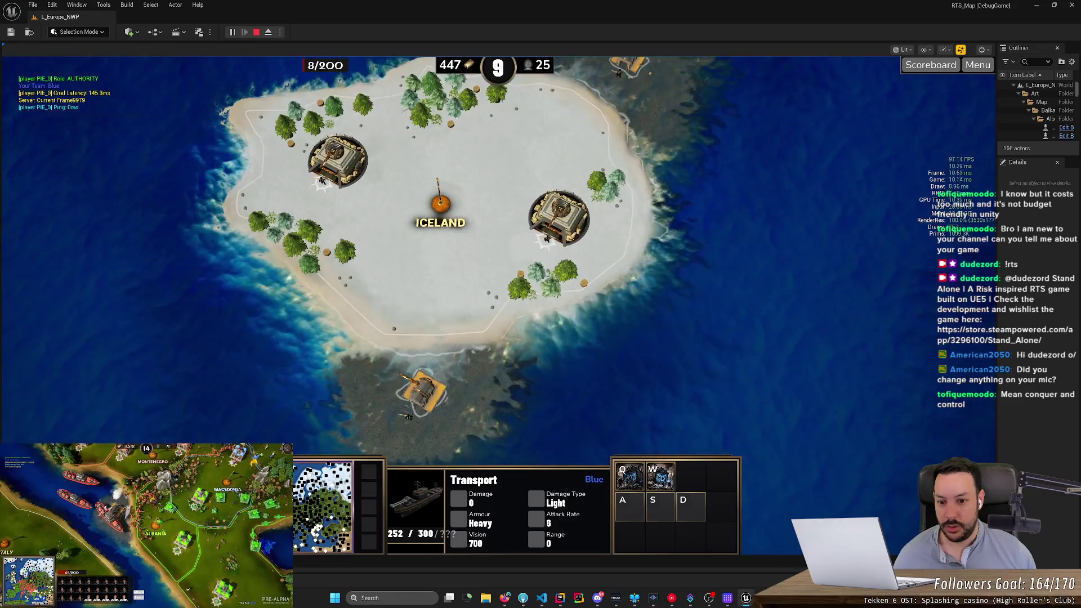
Step: Order the transport away from Iceland's shore and move the view to Sicily
right_click(373, 369)
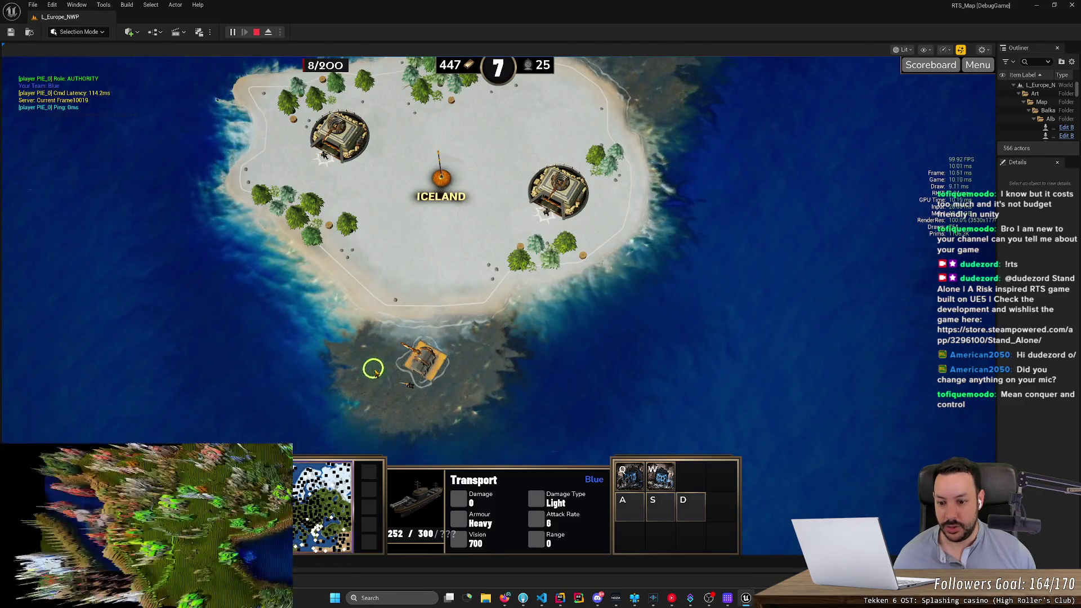
click(304, 544)
mouse_move(304, 544)
mouse_down()
mouse_move(314, 549)
mouse_move(309, 541)
mouse_up()
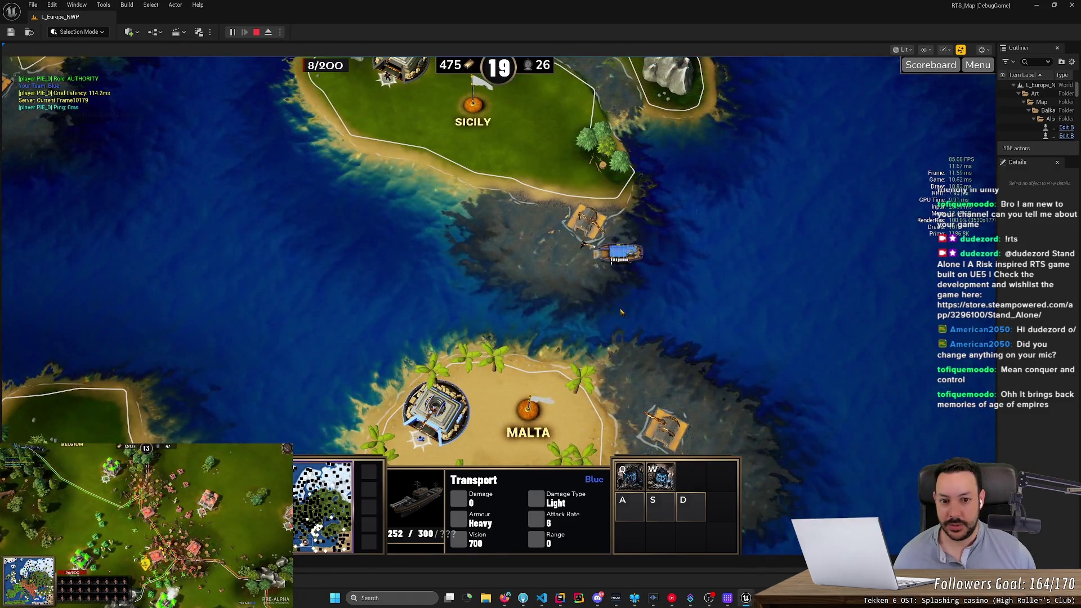
Step: Pan northwest past Sardinia until Spain, Catalonia and Portugal are in view
drag(535, 299, 635, 345)
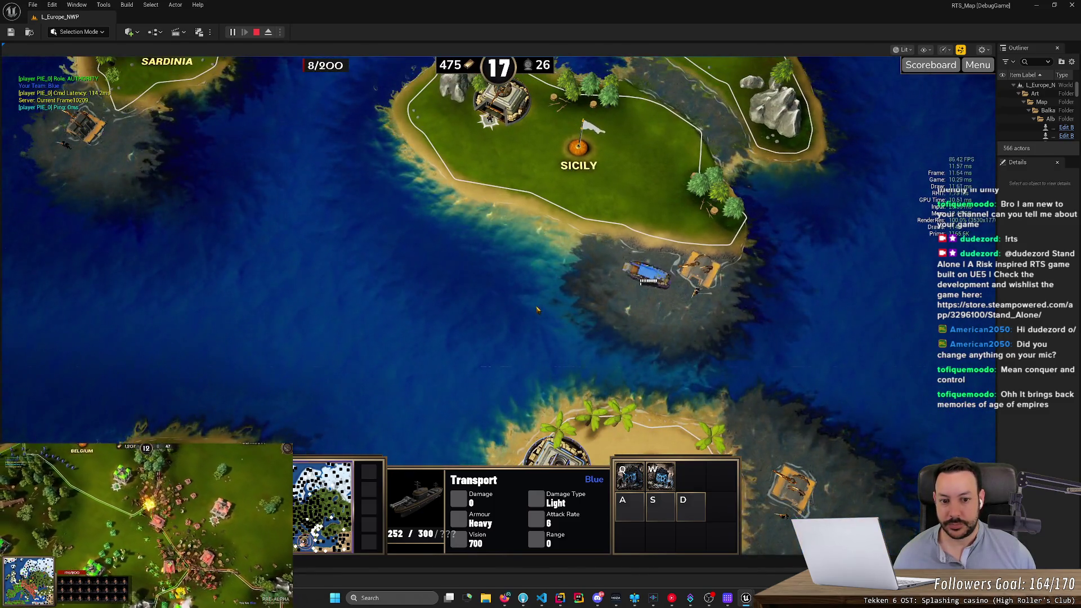
drag(537, 309, 577, 317)
mouse_move(532, 288)
mouse_down()
mouse_move(614, 358)
mouse_move(727, 259)
mouse_up()
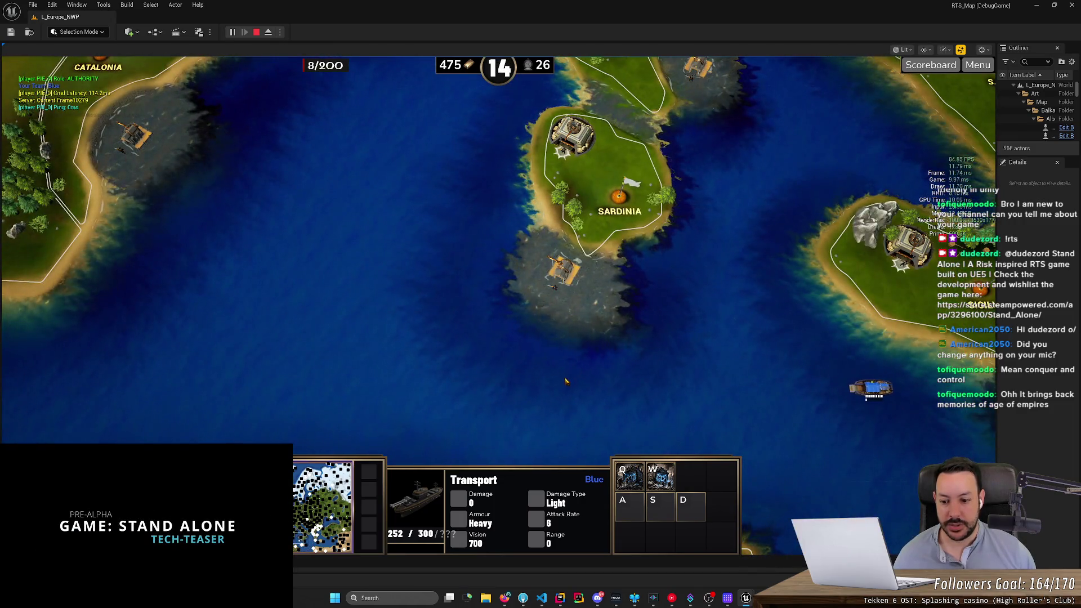
drag(566, 381, 620, 337)
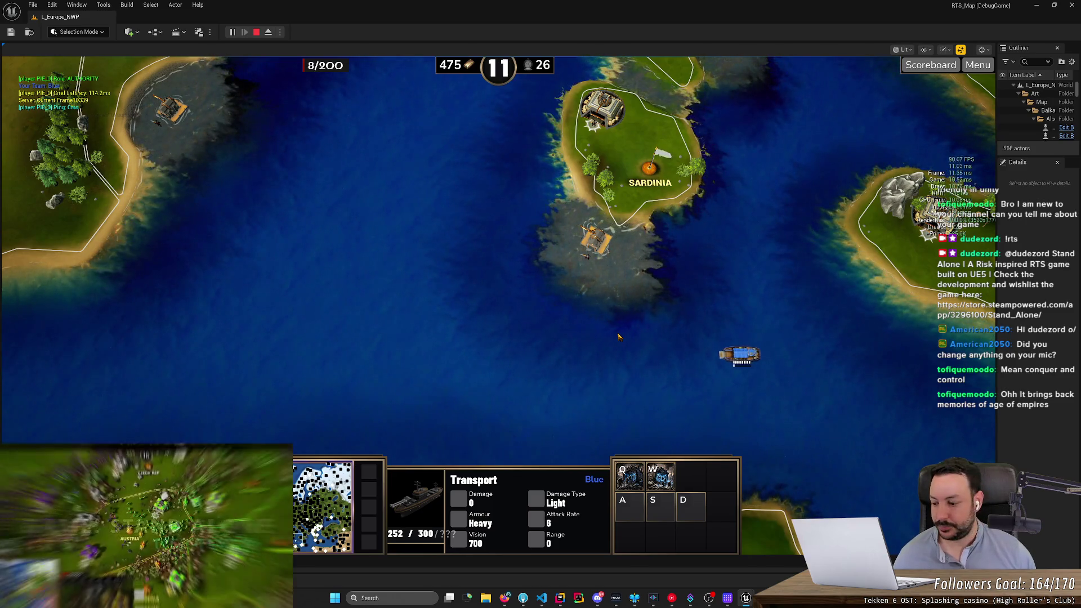
mouse_move(643, 310)
mouse_down()
mouse_move(597, 394)
mouse_move(665, 315)
mouse_move(693, 167)
mouse_up()
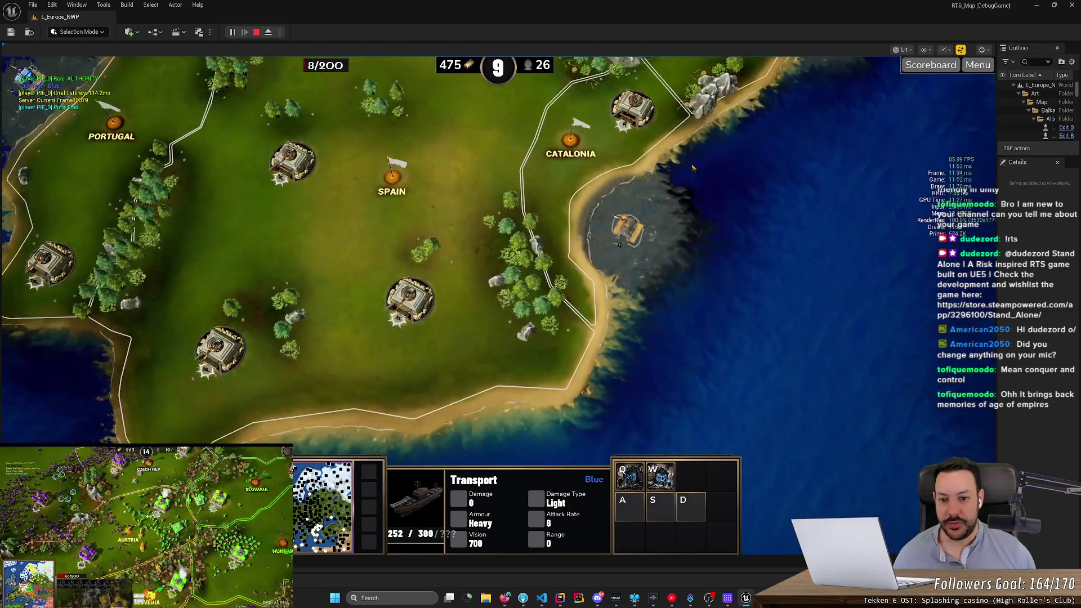
Step: Frame Portugal's west coast and the arriving transport, then select the unit at the coastal dock
key(Left)
scroll(485, 346, up, 2)
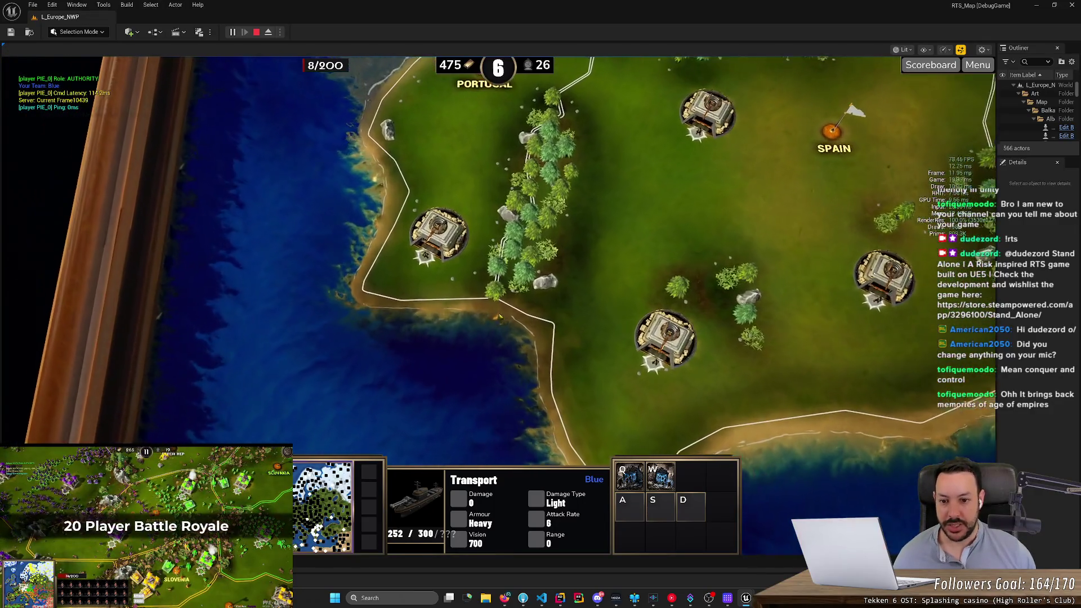
key(Up)
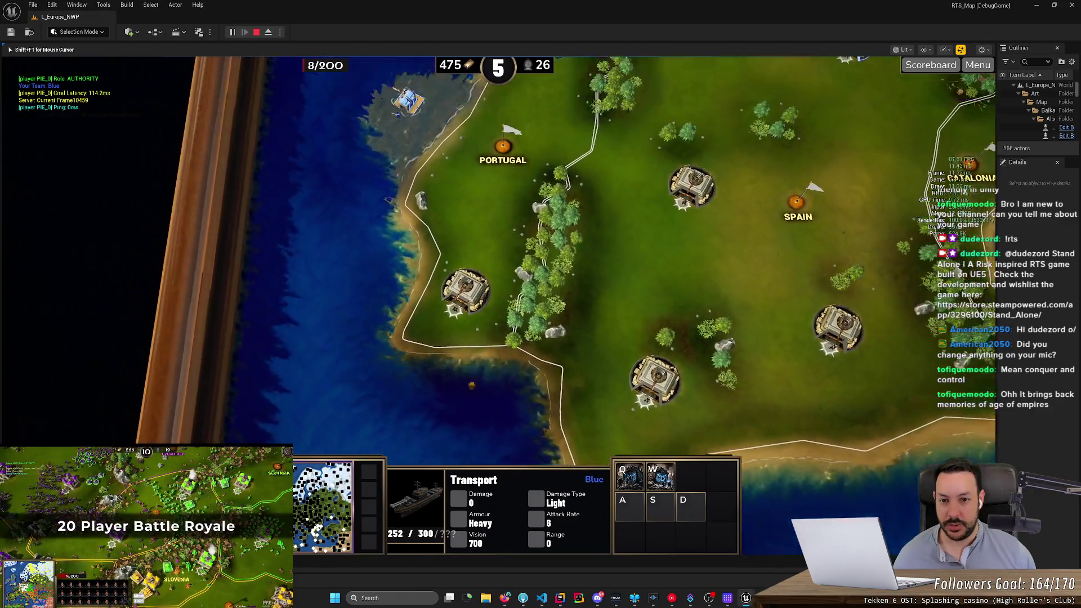
scroll(513, 406, up, 2)
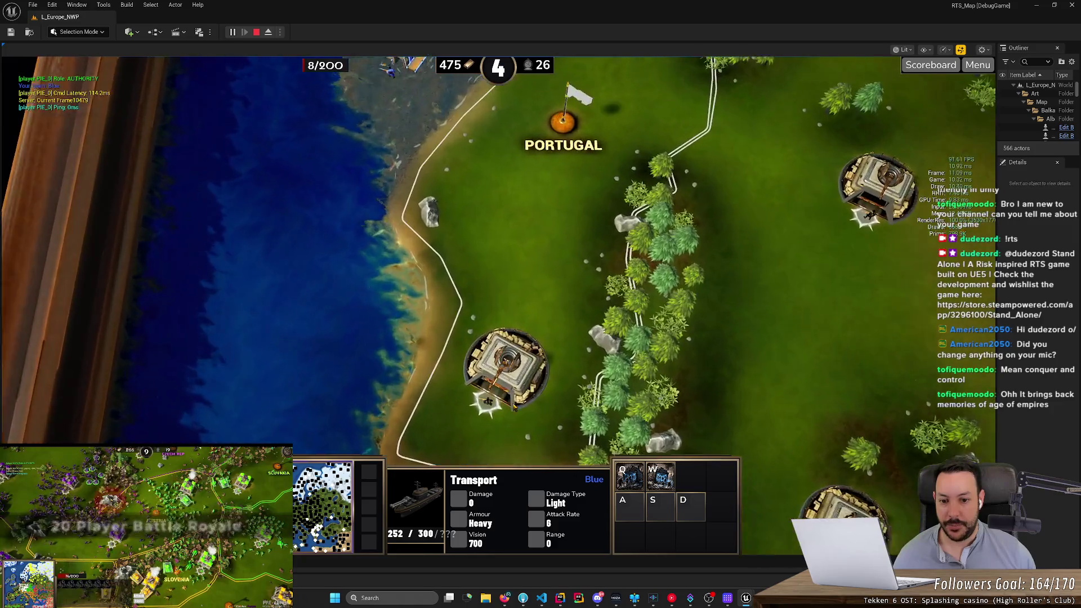
drag(514, 406, 550, 329)
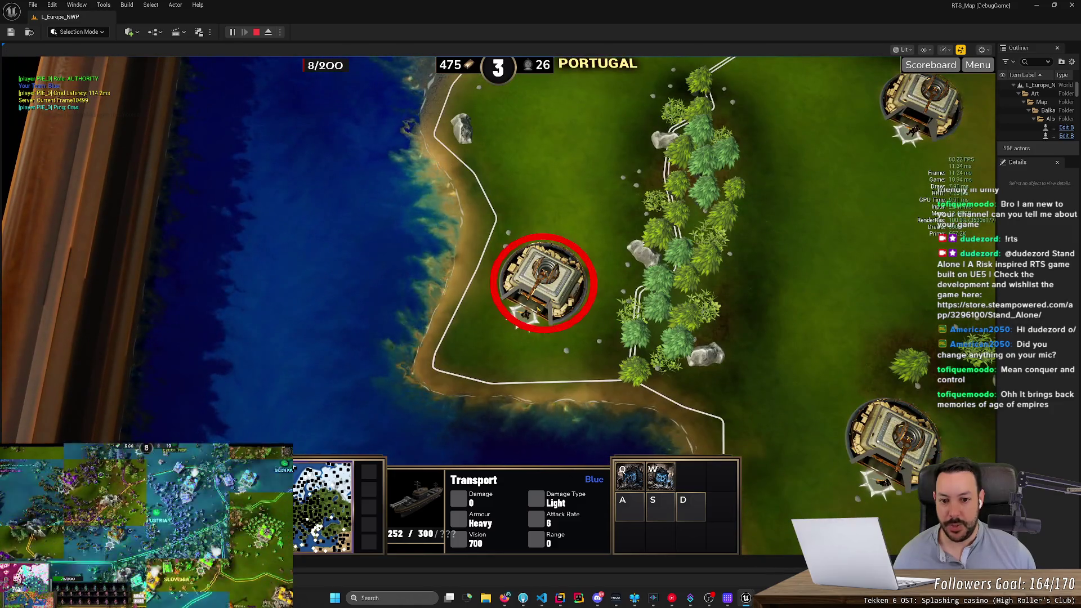
scroll(730, 407, down, 2)
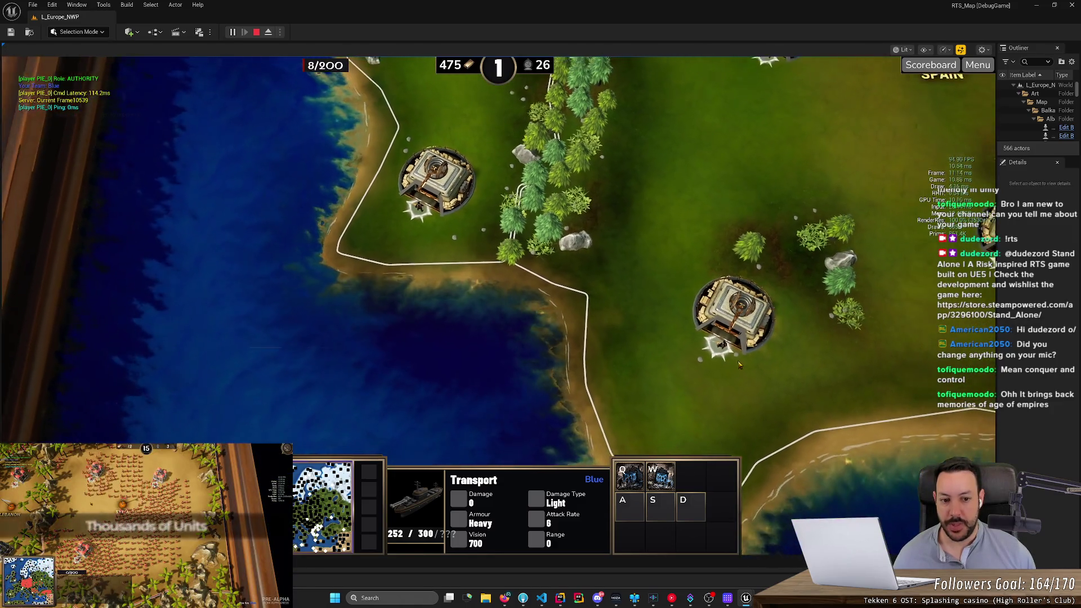
scroll(730, 407, down, 2)
scroll(489, 290, up, 2)
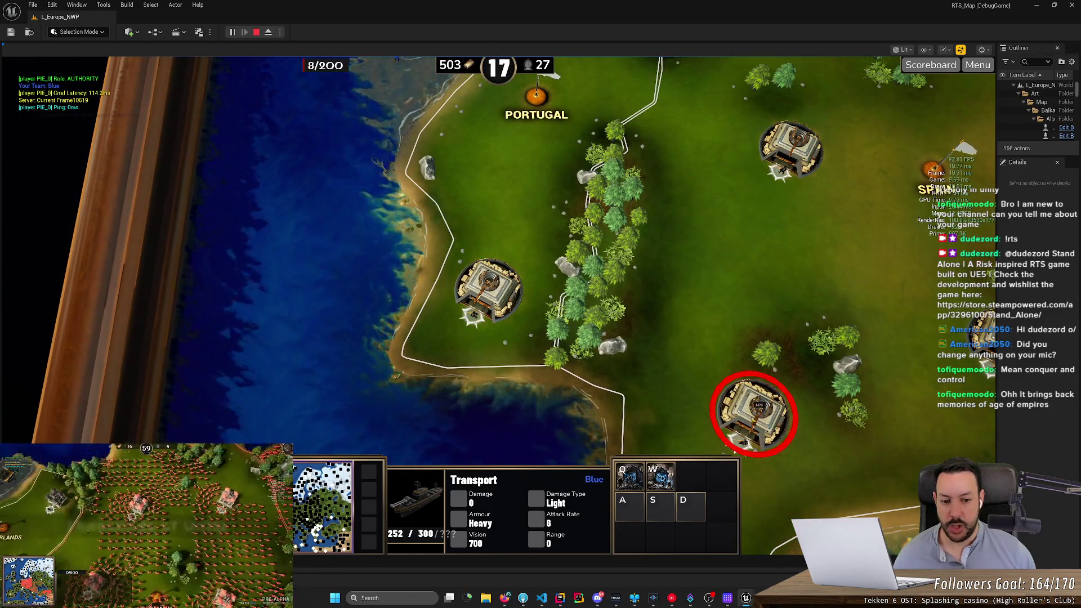
scroll(496, 377, down, 2)
scroll(495, 378, down, 1)
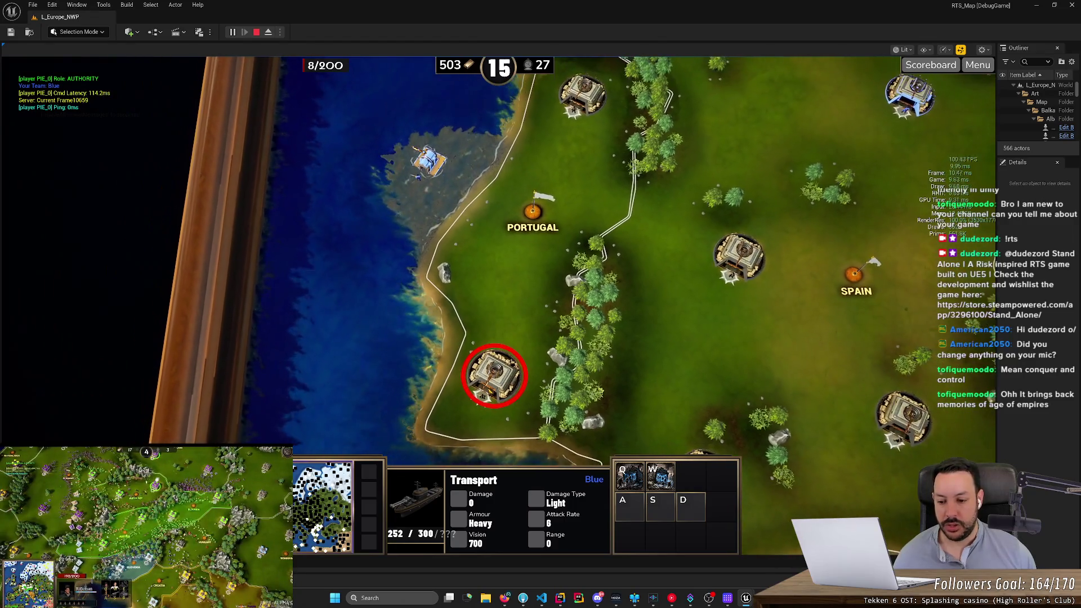
scroll(496, 378, up, 2)
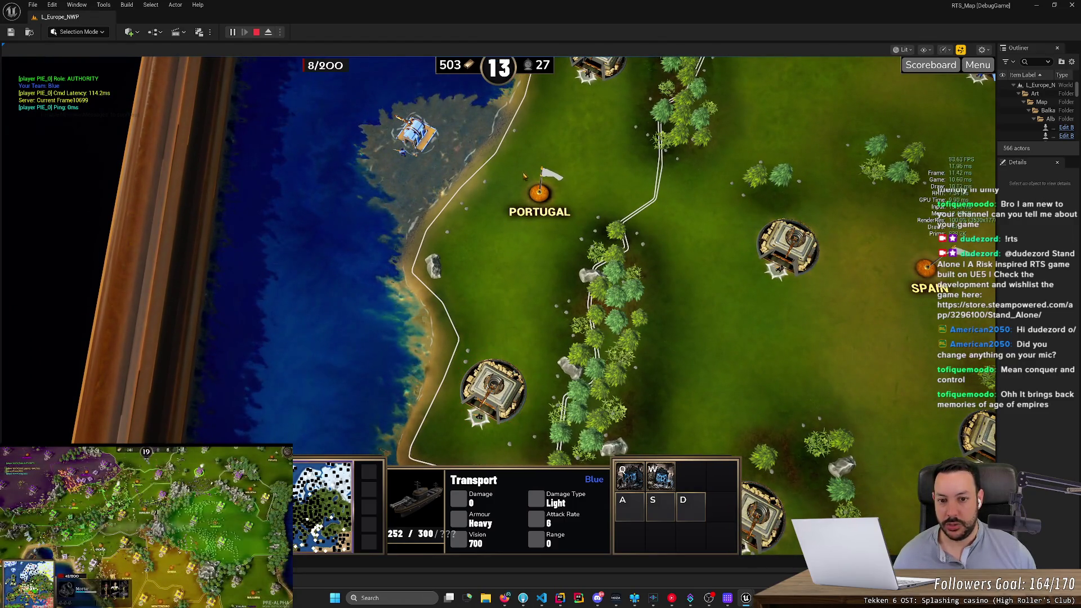
scroll(725, 429, down, 1)
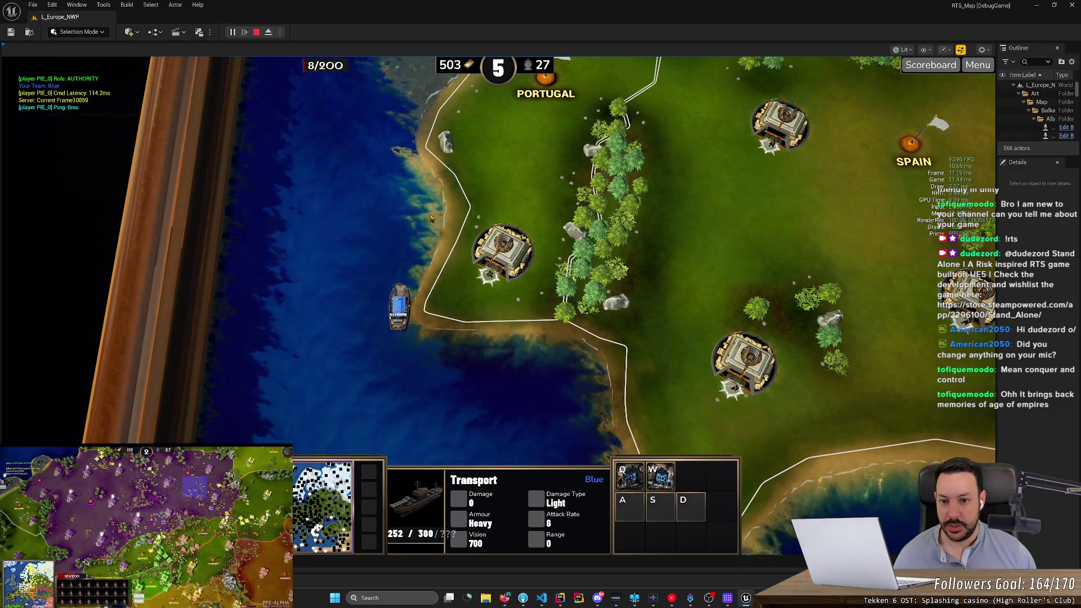
key(space)
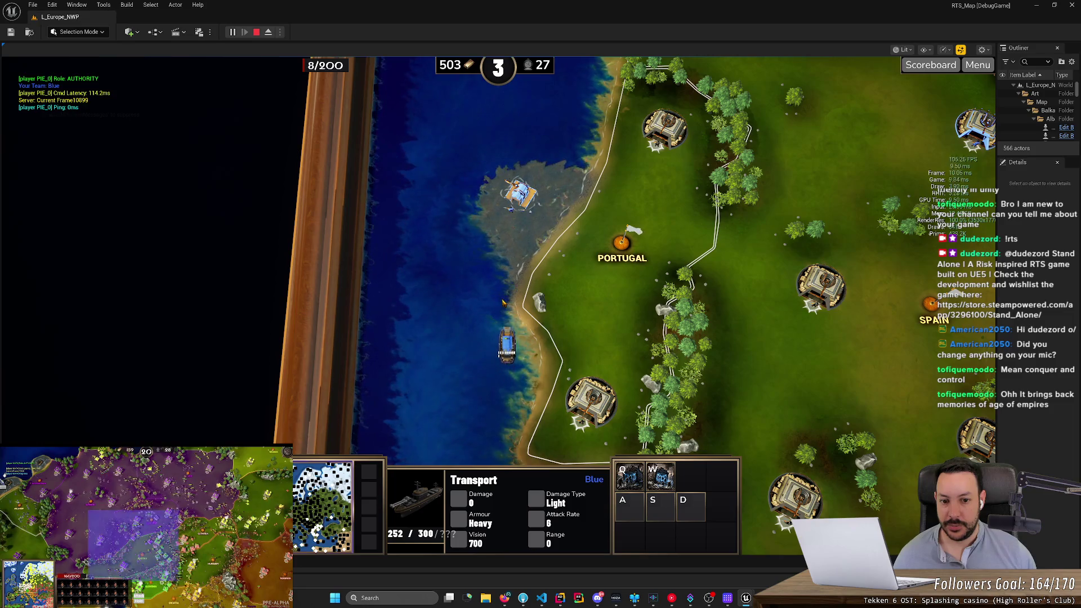
click(543, 209)
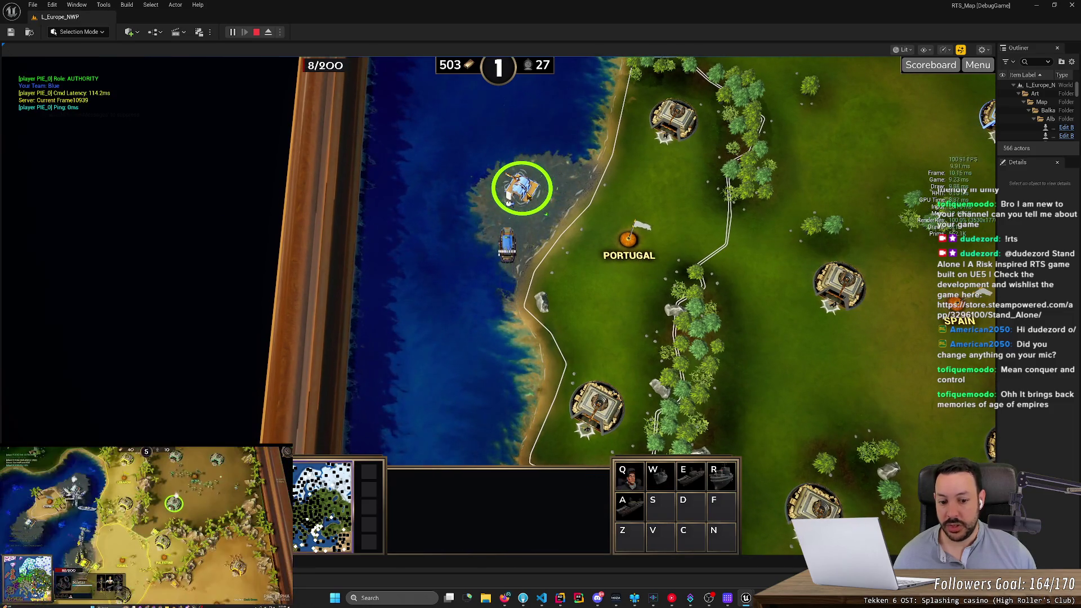
Step: Center on the selected unit and select the transport boat offshore
key(space)
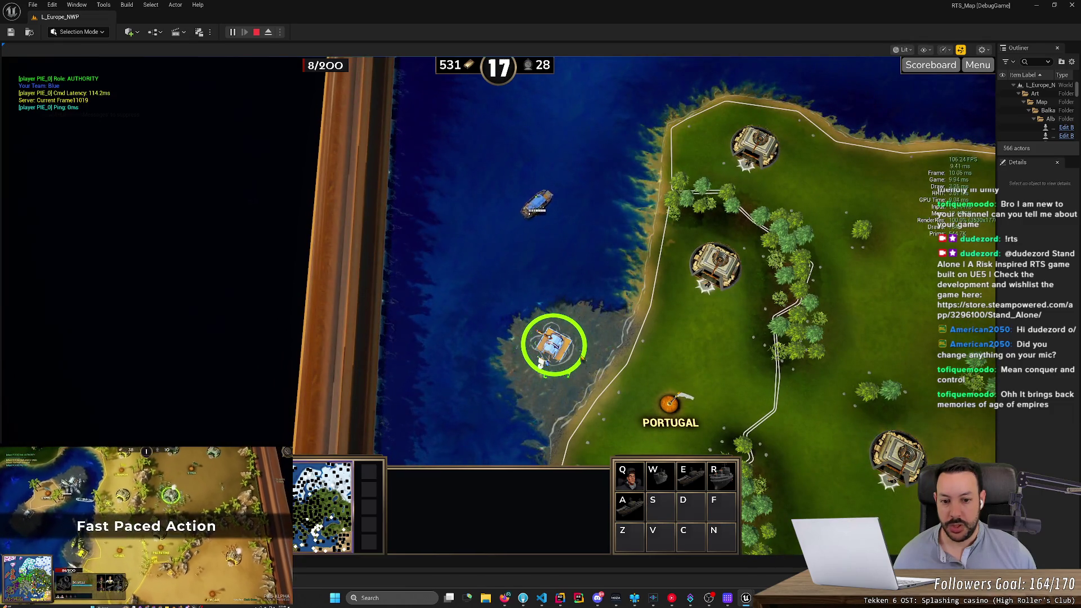
key(Up)
drag(521, 273, 592, 342)
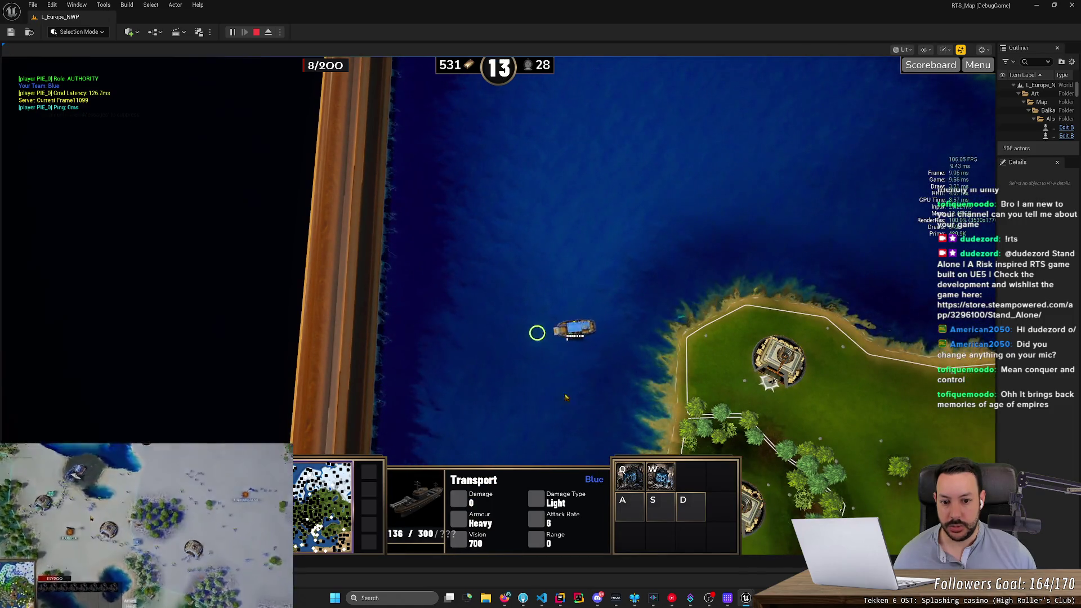
key(Down)
key(Down)
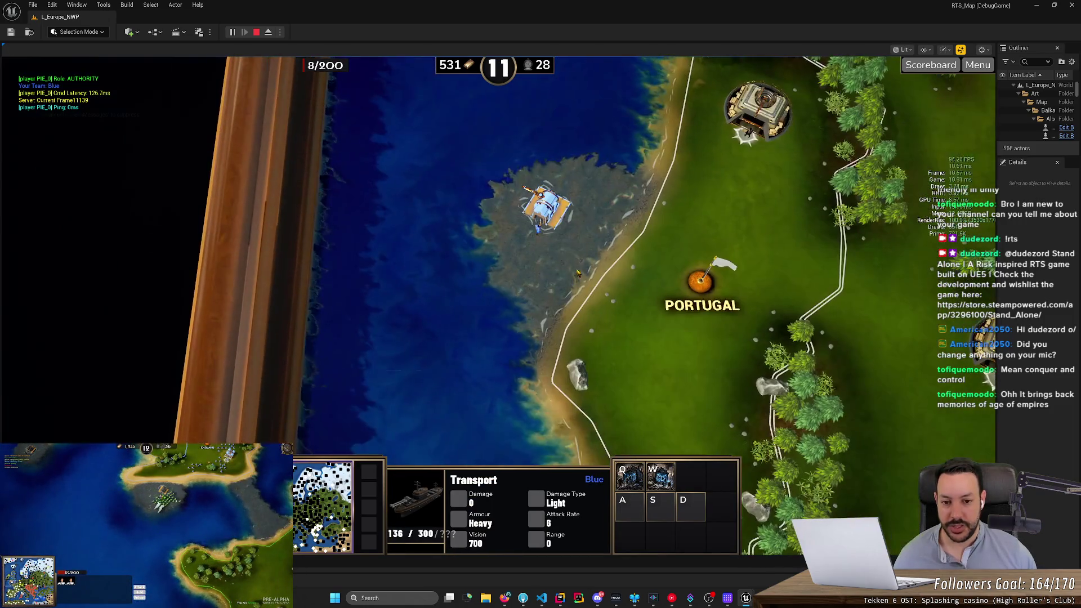
Step: Queue Riflemen for training at the dock on Portugal's coast
click(567, 250)
key(q)
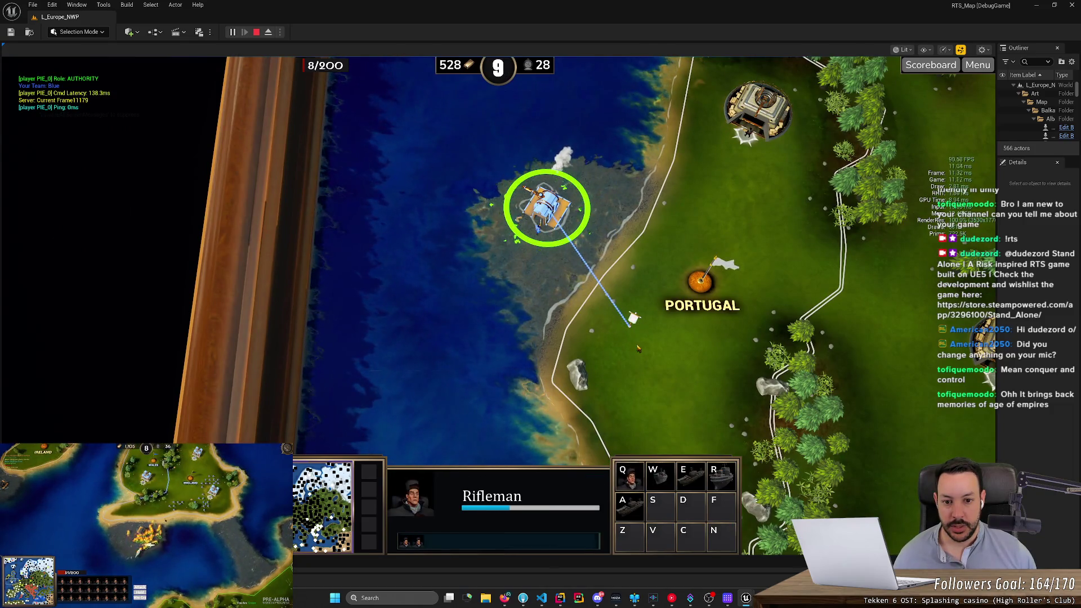
key(Down)
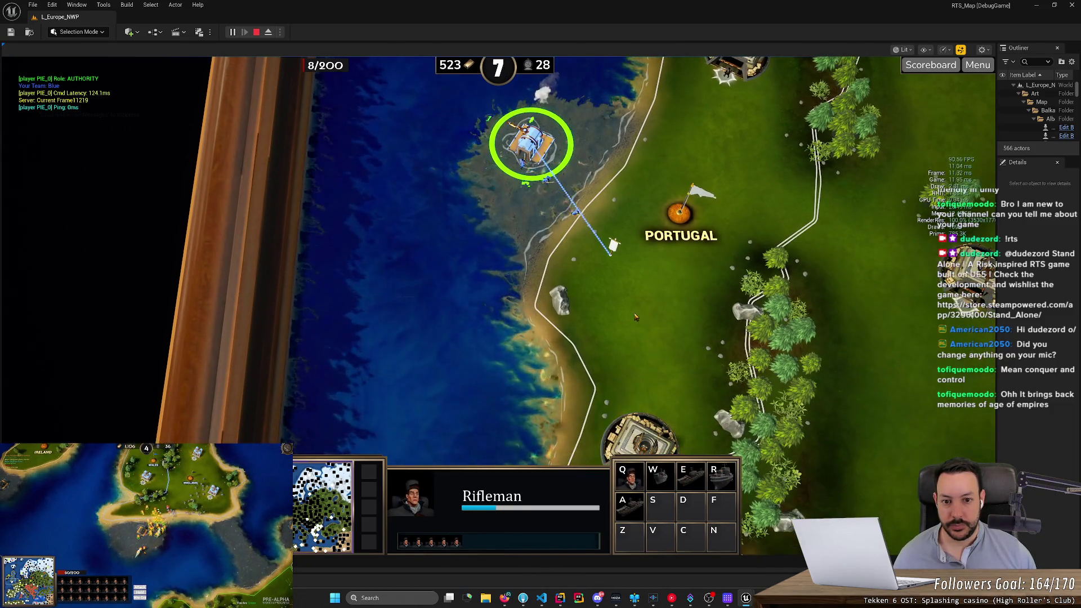
key(Down)
key(Up)
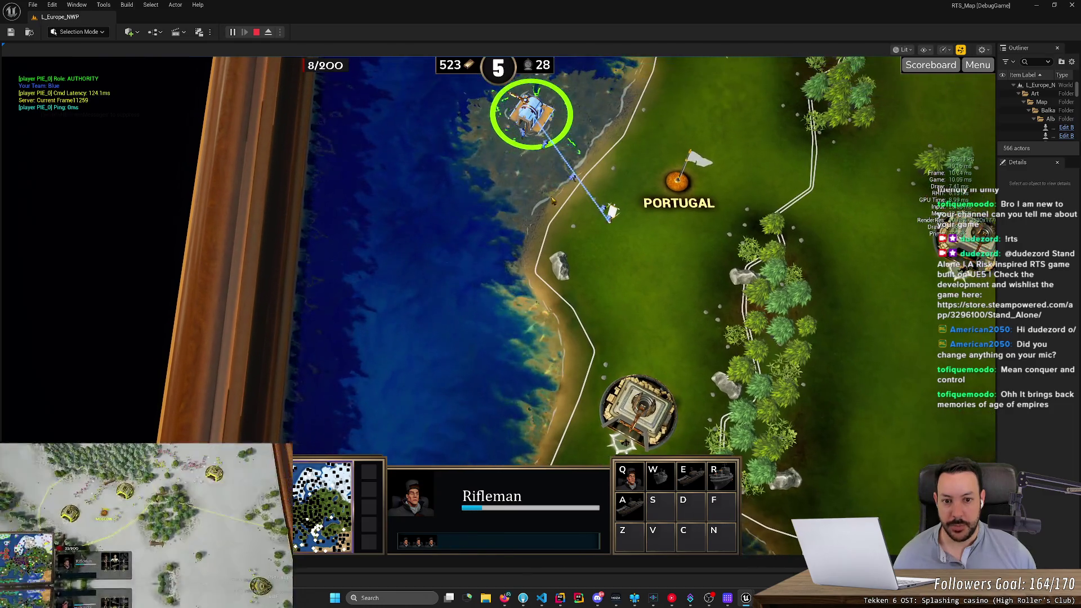
Step: Send the six newly trained Riflemen to attack the southern fort
drag(518, 117, 667, 281)
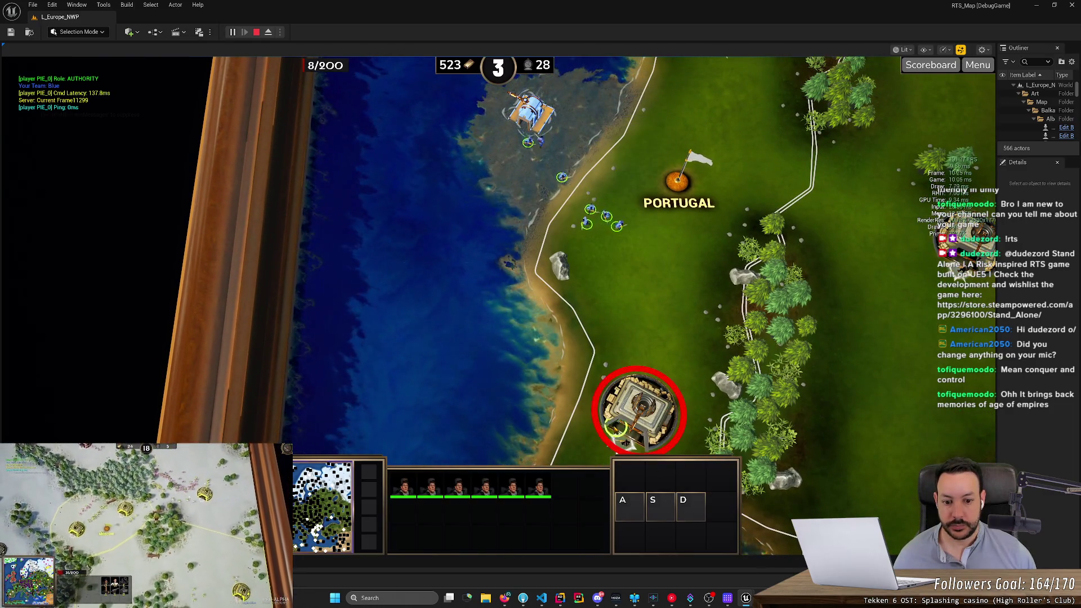
key(Down)
key(Left)
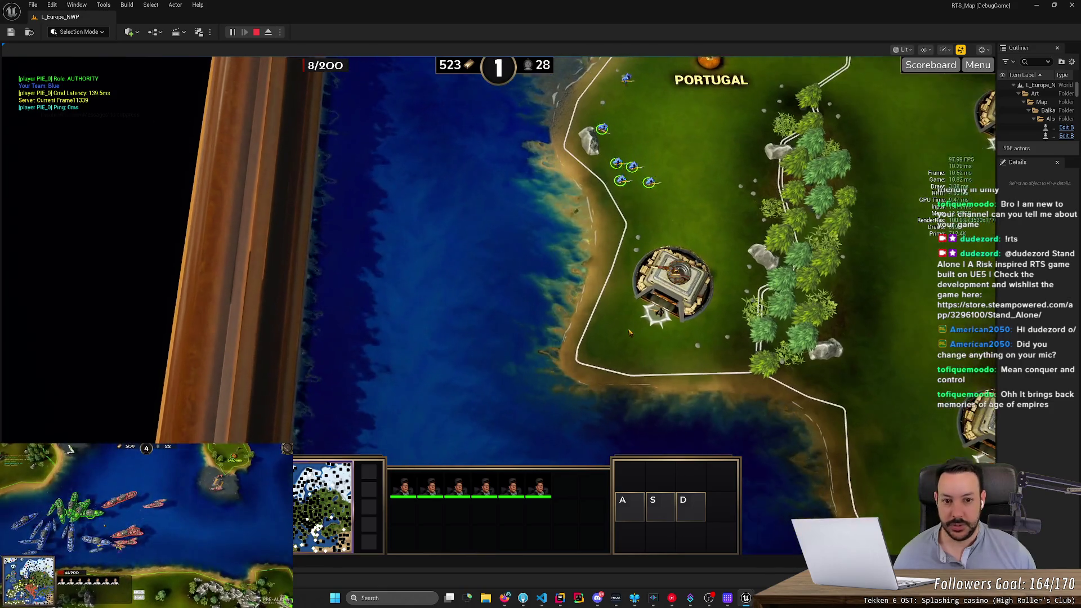
right_click(675, 316)
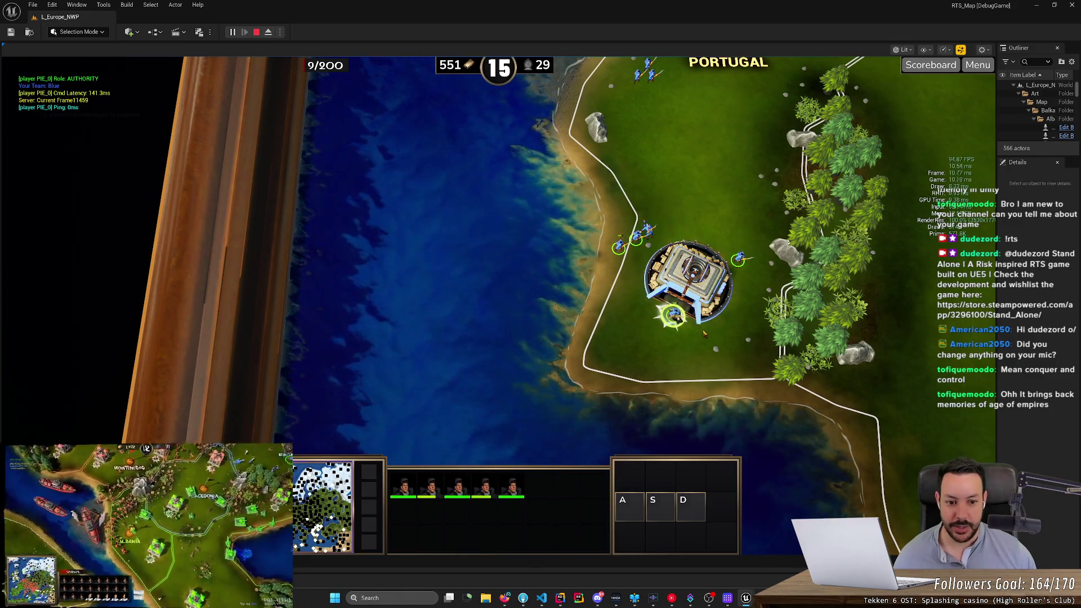
Step: Select the coastal fortress to show its Q/W/E/R build options
key(Up)
key(Right)
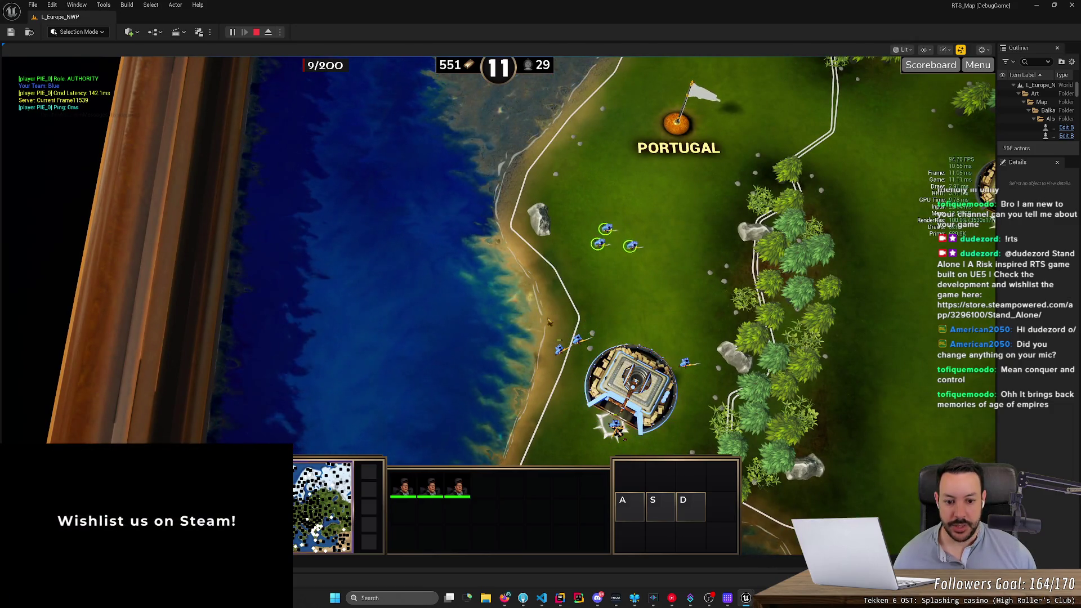
click(623, 285)
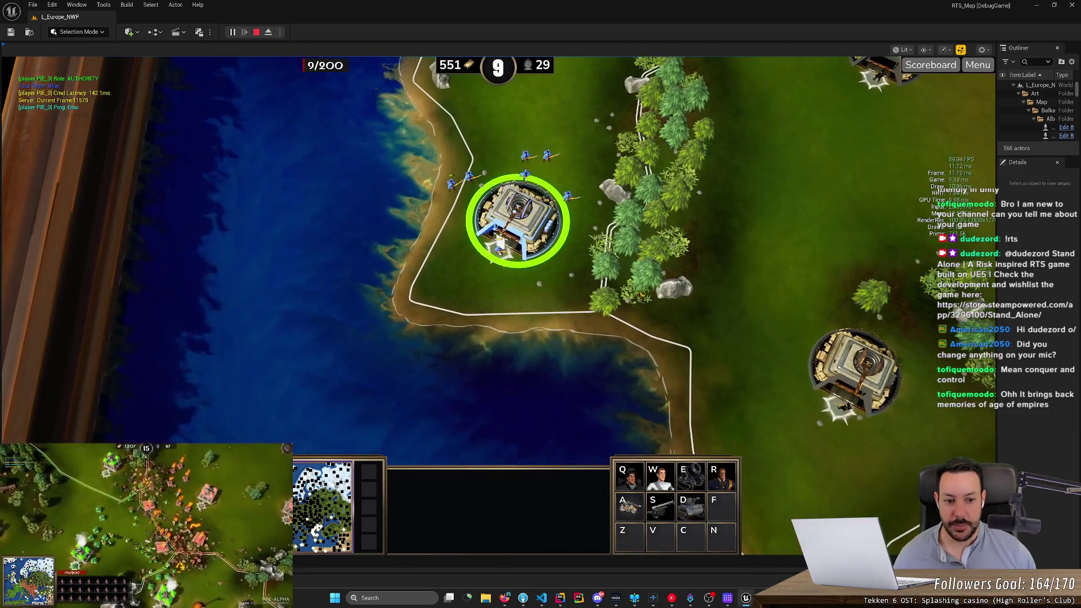
Step: March the six soldiers above the fortress north toward Portugal's flag
key(Up)
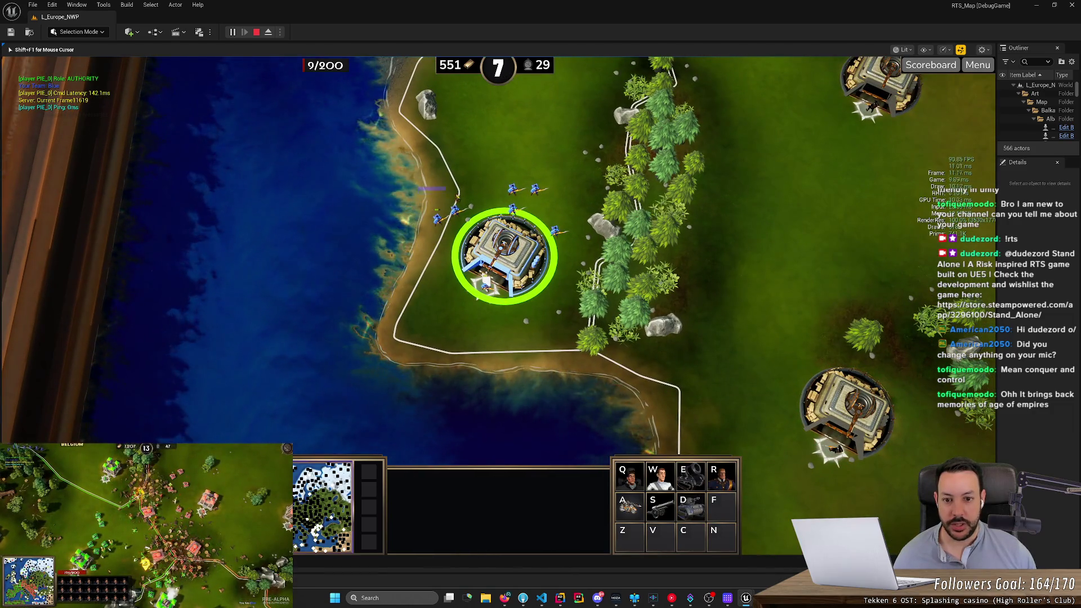
drag(422, 180, 574, 306)
drag(419, 175, 571, 244)
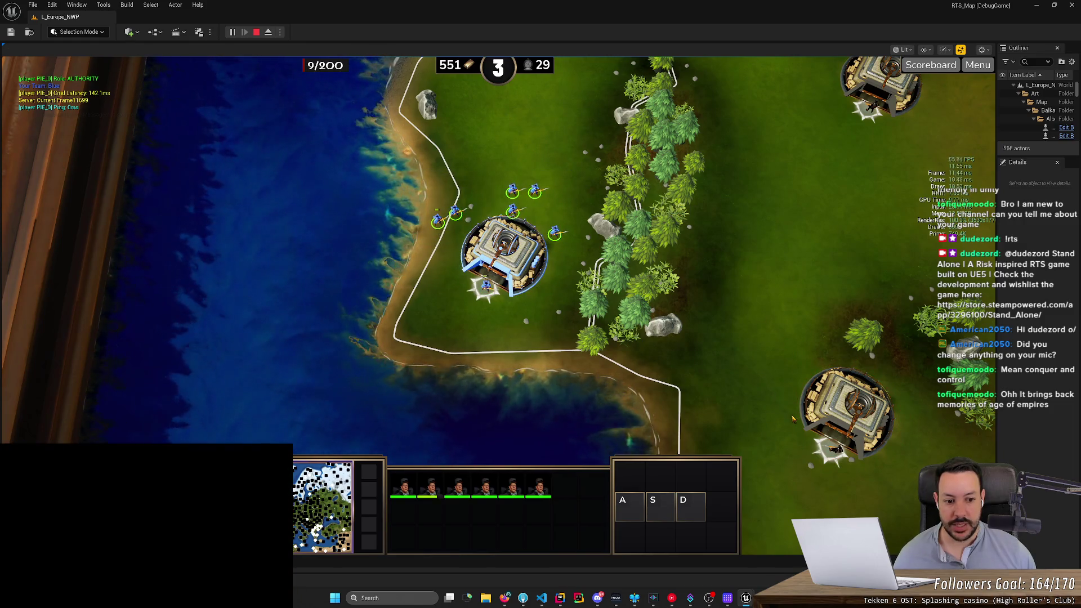
right_click(792, 418)
key(Up)
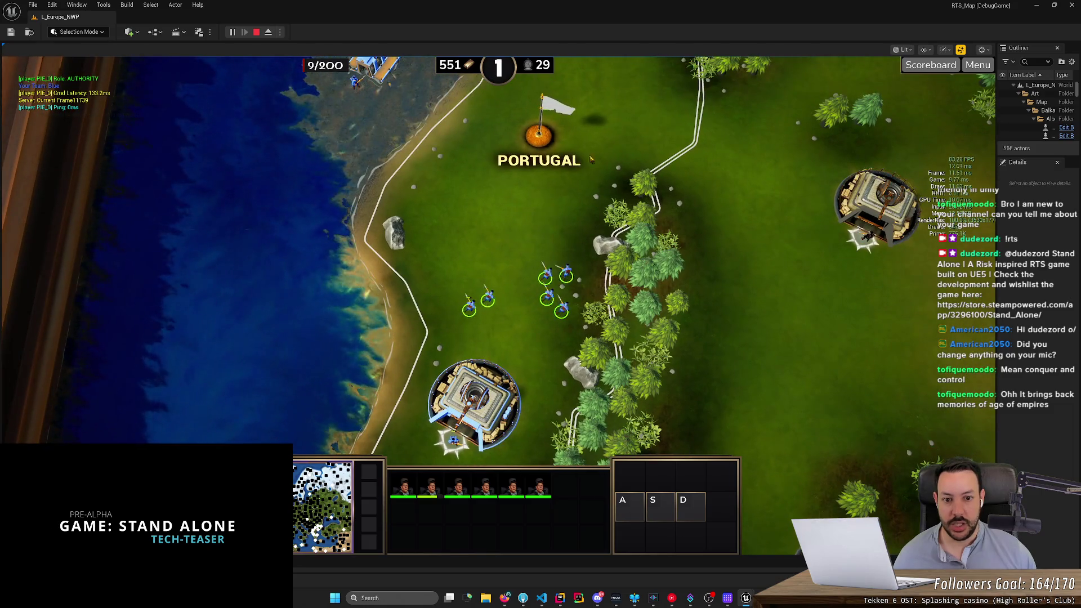
scroll(646, 183, down, 3)
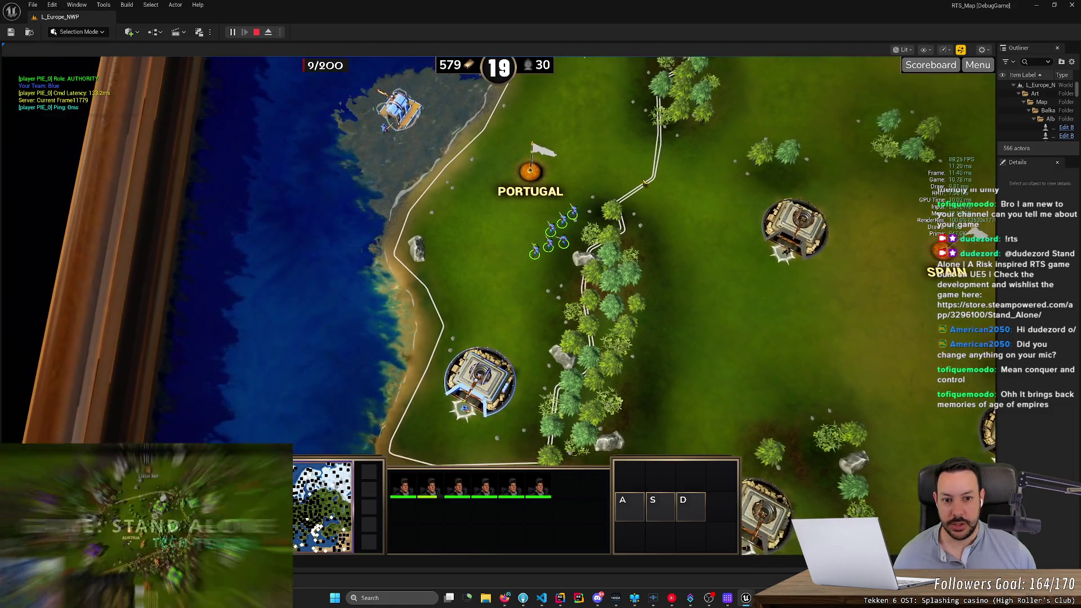
Step: Train a mortar at the Portugal fortress with a rally point and select both mortars
click(489, 382)
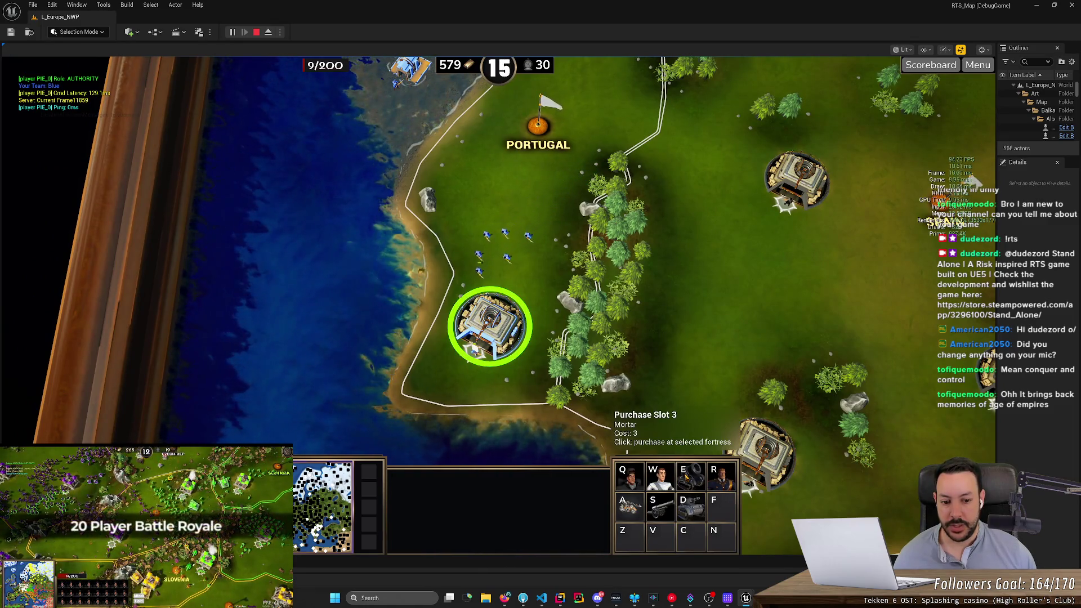
right_click(516, 274)
key(e)
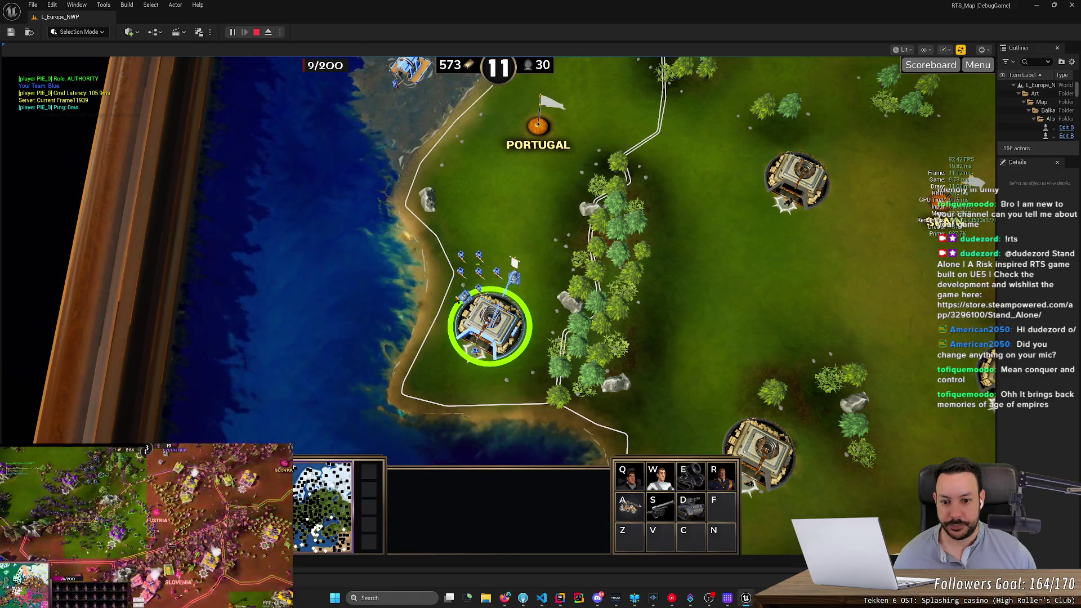
click(465, 298)
shift+click(517, 272)
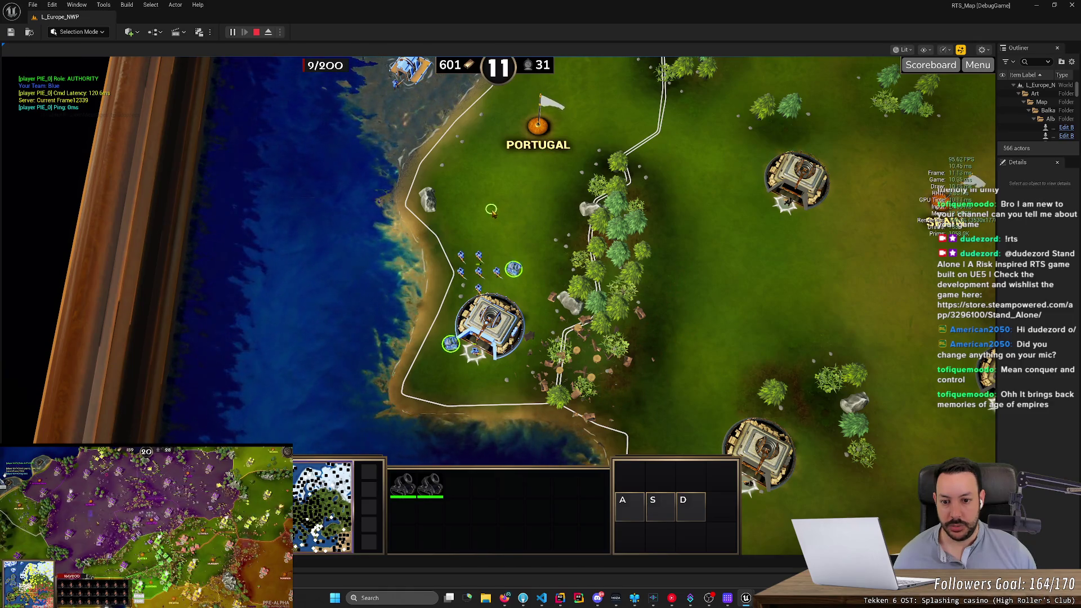
Step: Group the soldiers and mortar near the fortress for the push toward Spain
drag(463, 260, 516, 291)
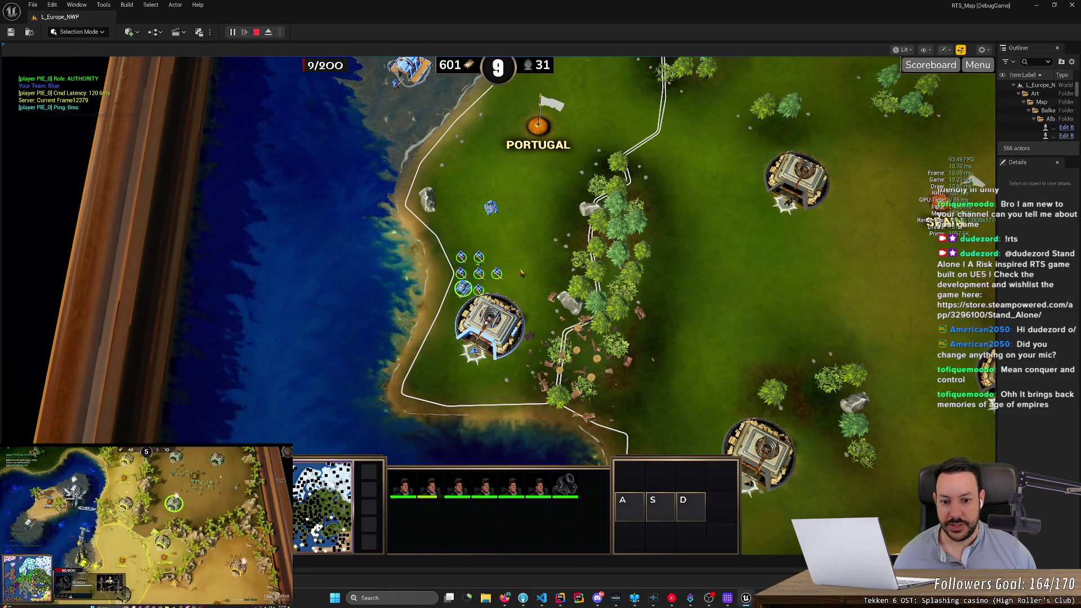
key(Down)
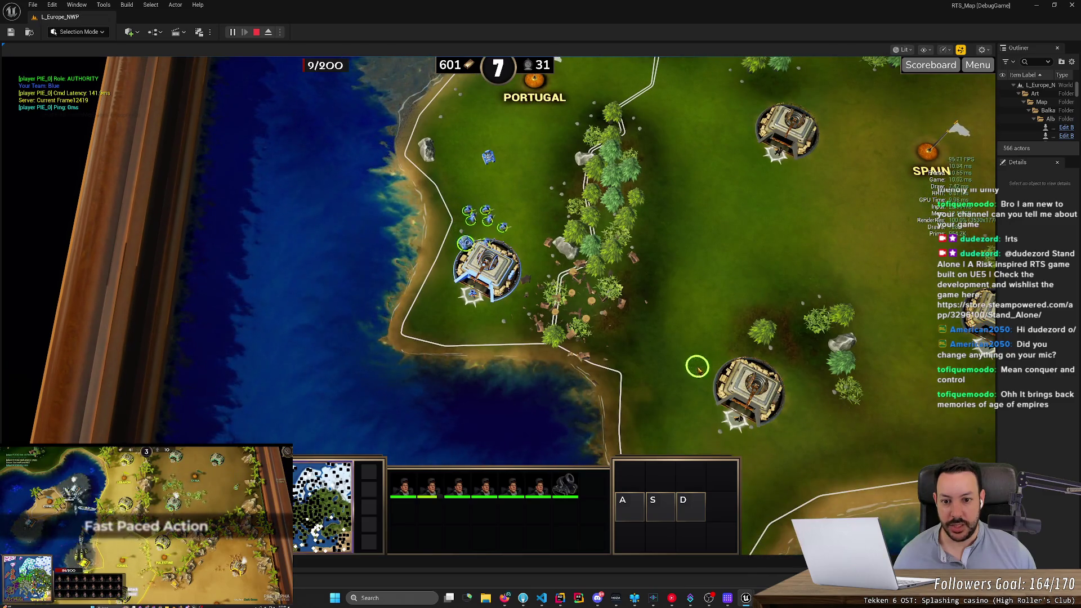
key(Up)
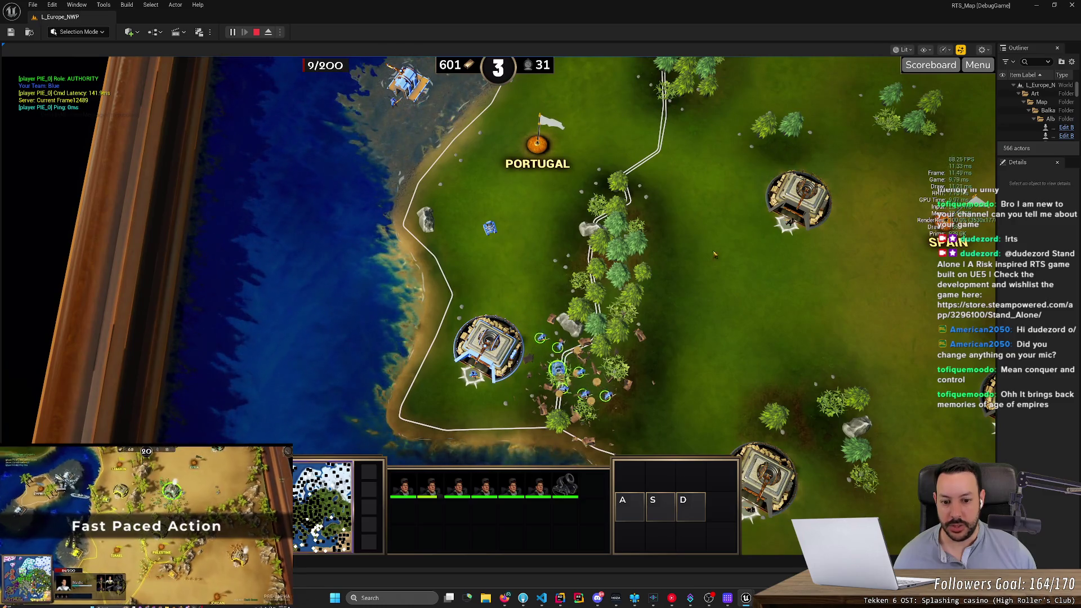
key(Down)
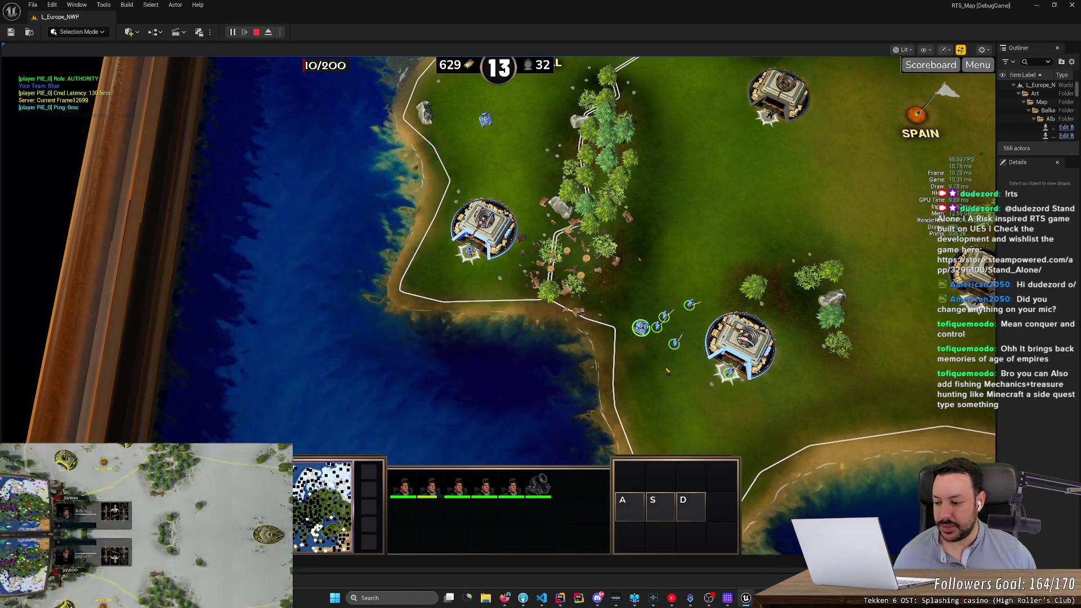
Step: Send the transport ship north-east across the sea, then switch to the HacknPlan board
scroll(668, 370, down, 3)
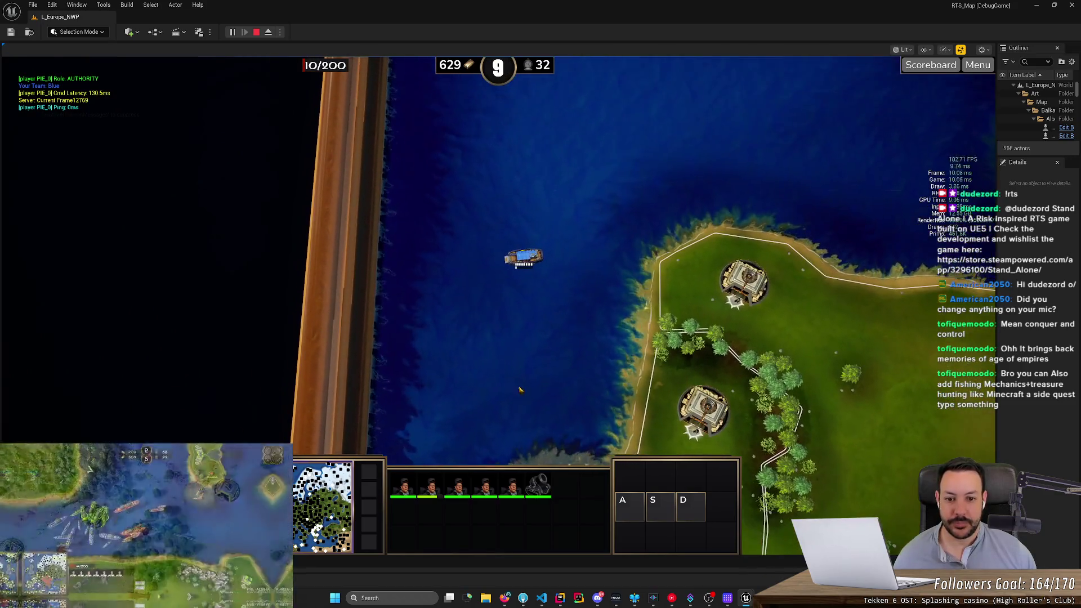
drag(479, 225, 589, 305)
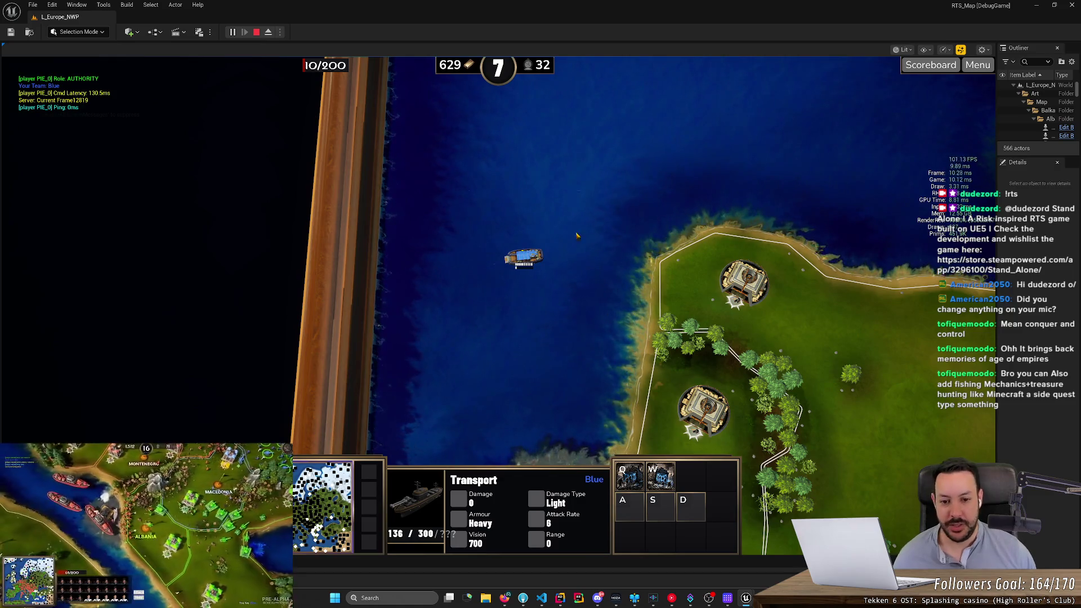
key(Up)
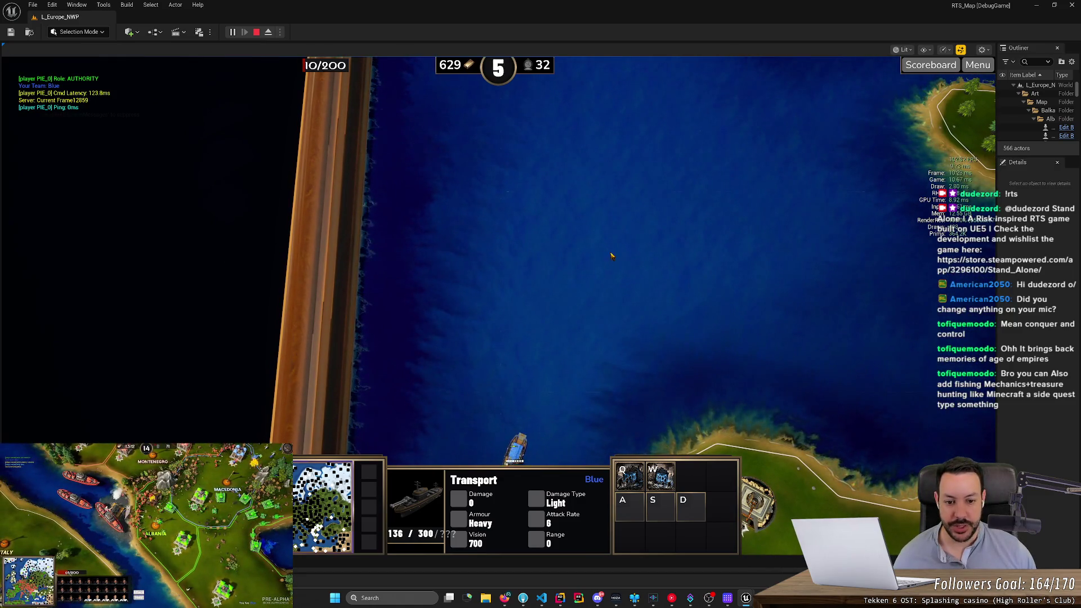
key(Up)
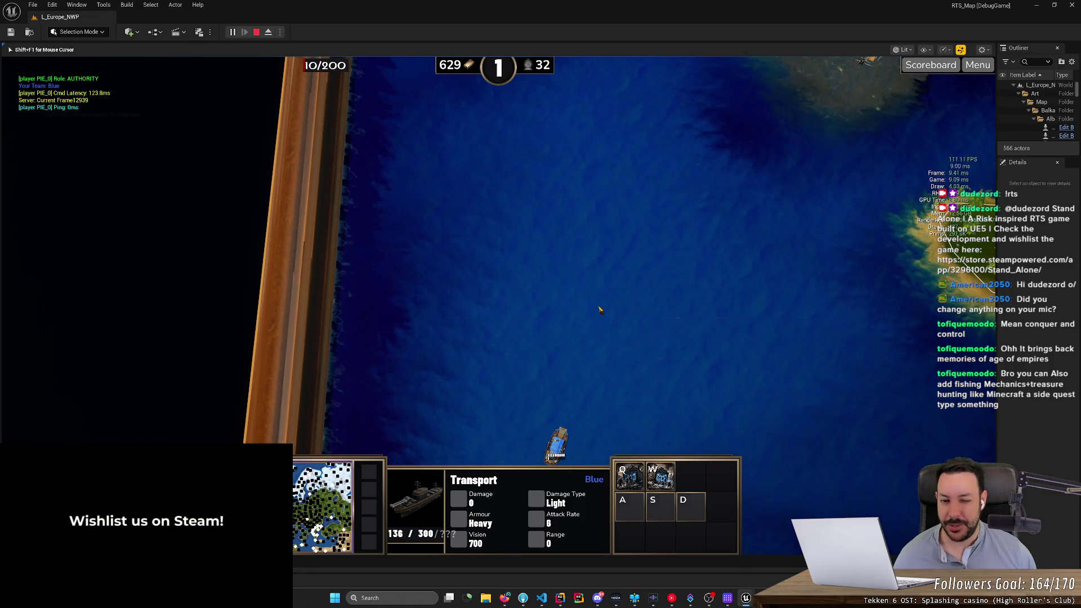
right_click(599, 309)
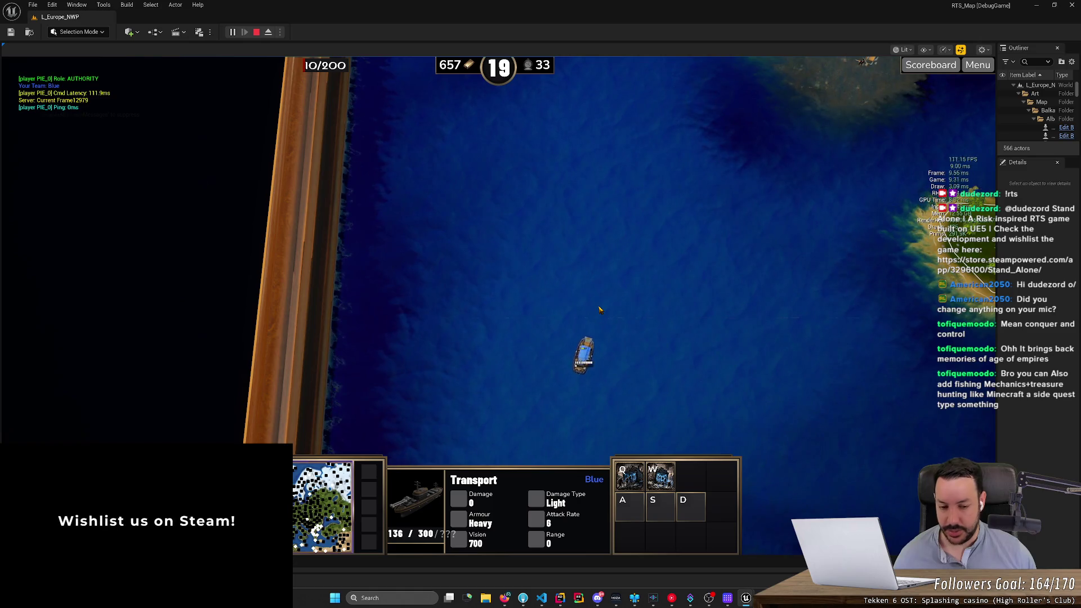
key(Up)
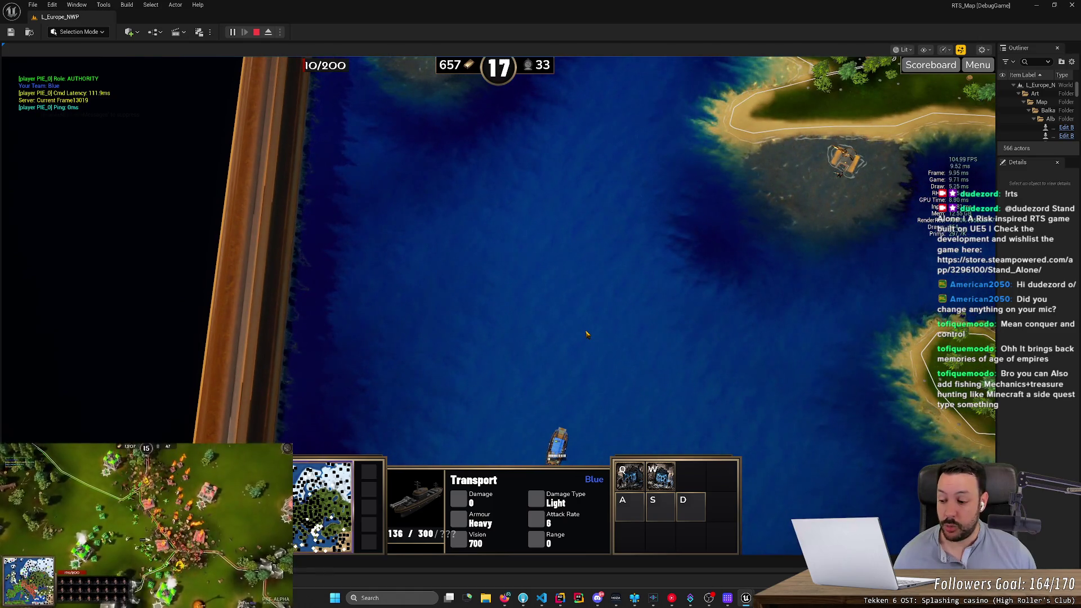
key(alt+Tab)
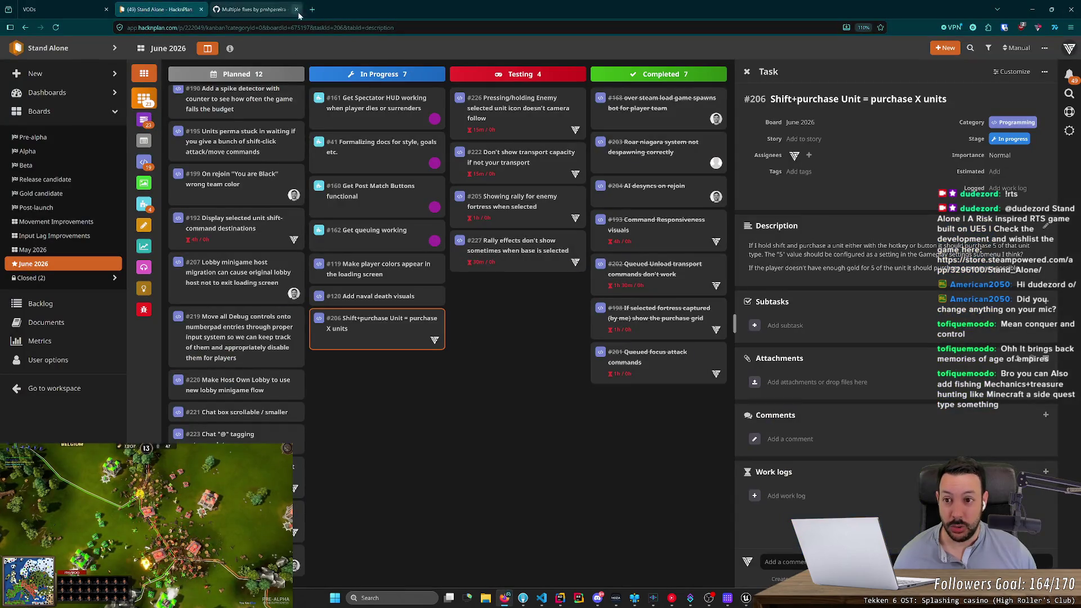
Step: Search Google for 'warcraft 3' in a new tab, close it, and minimize the browser
key(ctrl+t)
text(warcraft)
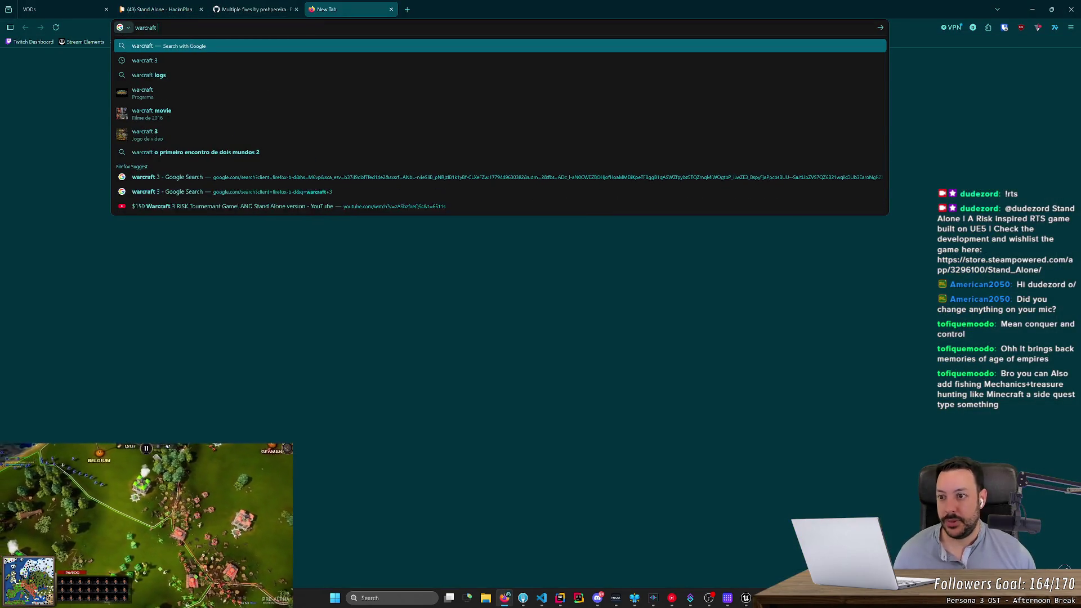
click(332, 191)
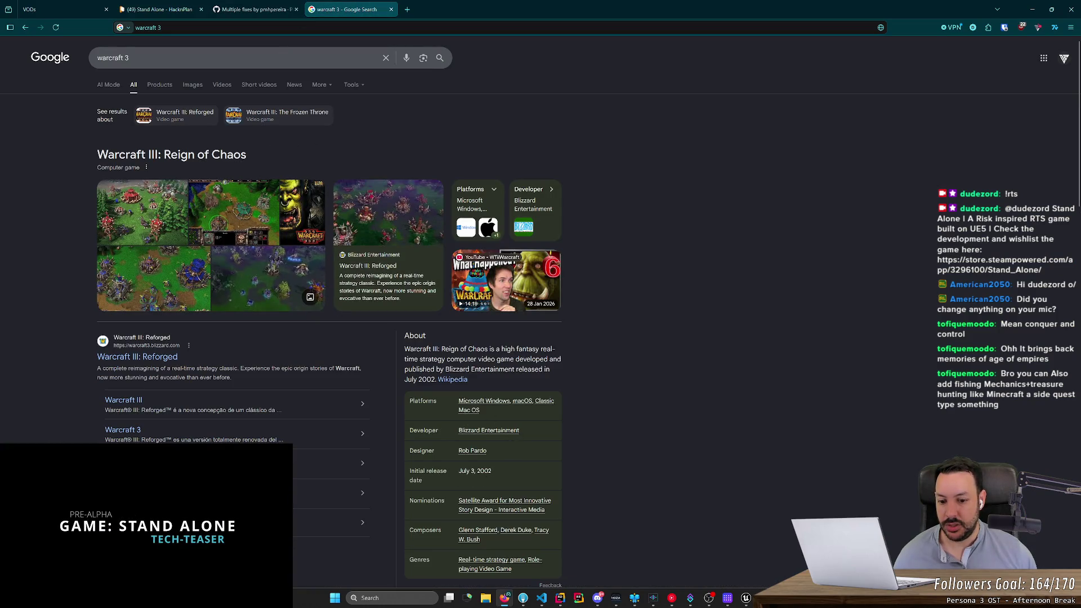
middle_click(357, 15)
click(1031, 9)
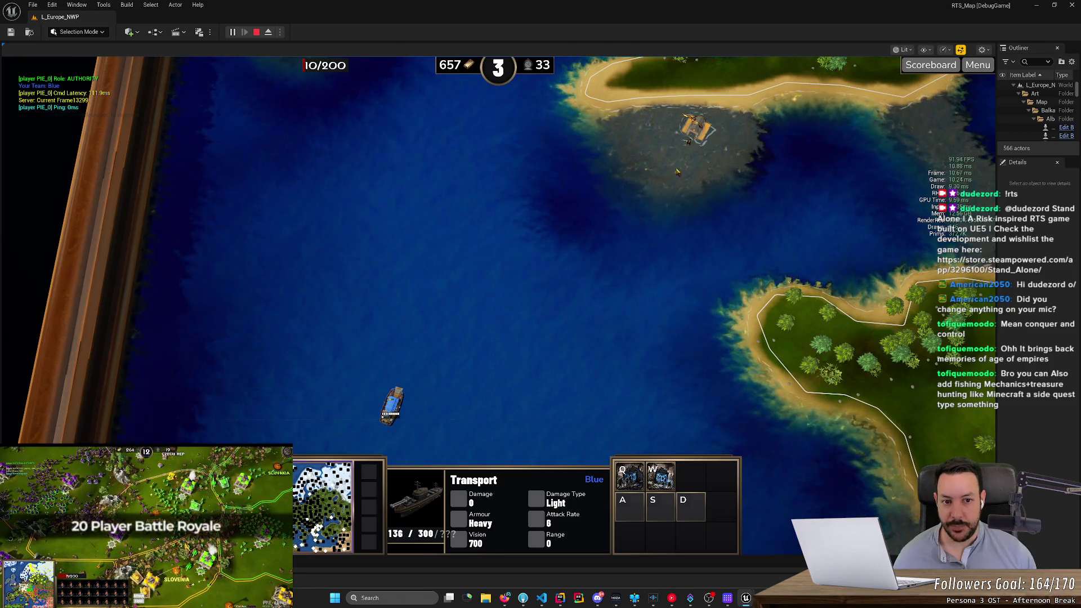
Step: Select the transport boat and steer it north-east past Ireland
drag(350, 350, 399, 419)
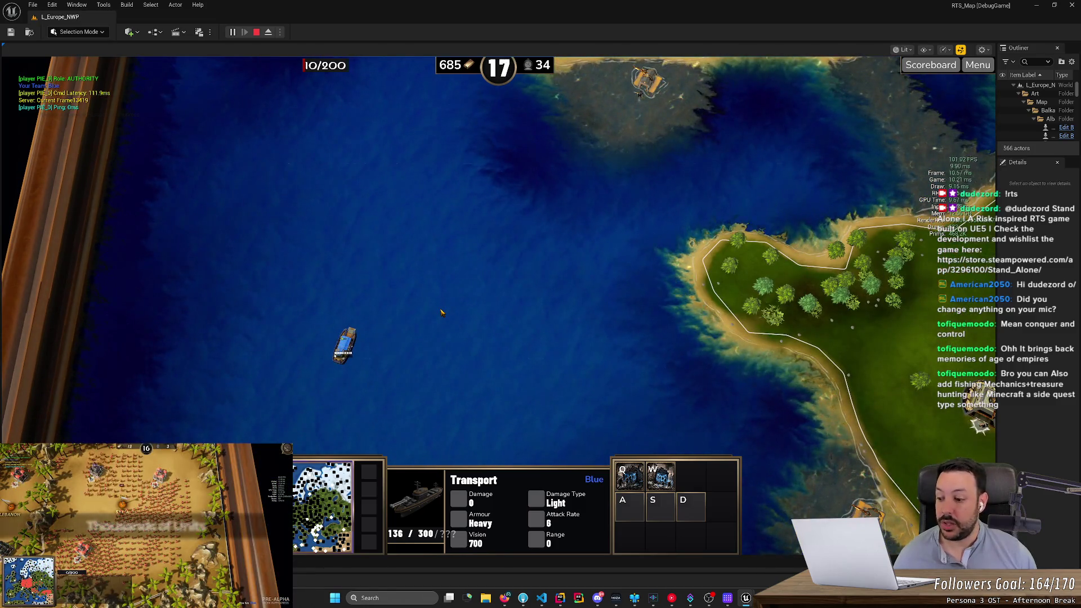
right_click(416, 289)
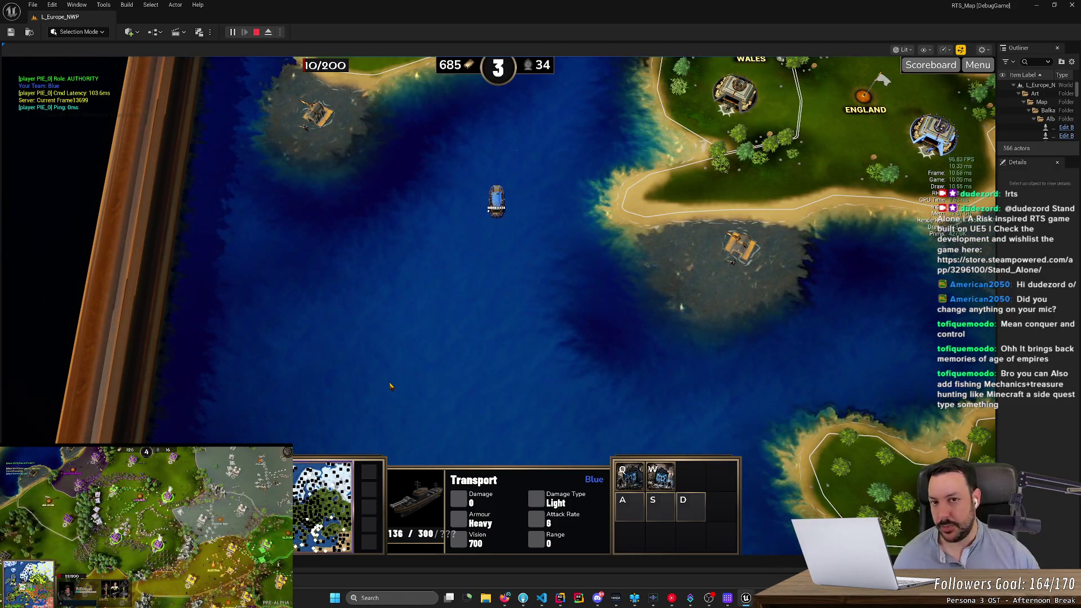
click(529, 242)
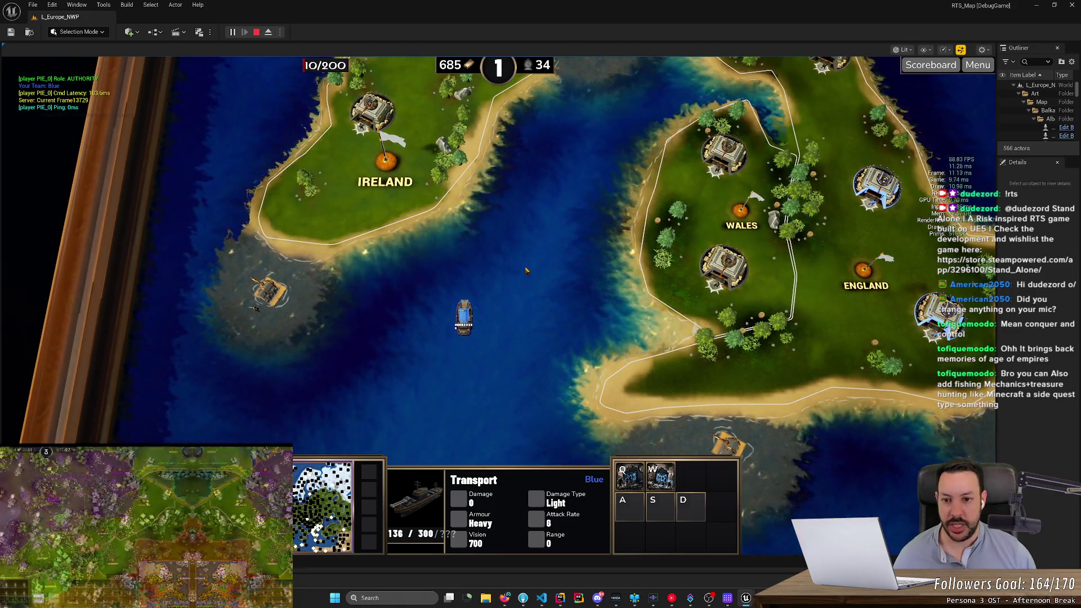
right_click(536, 229)
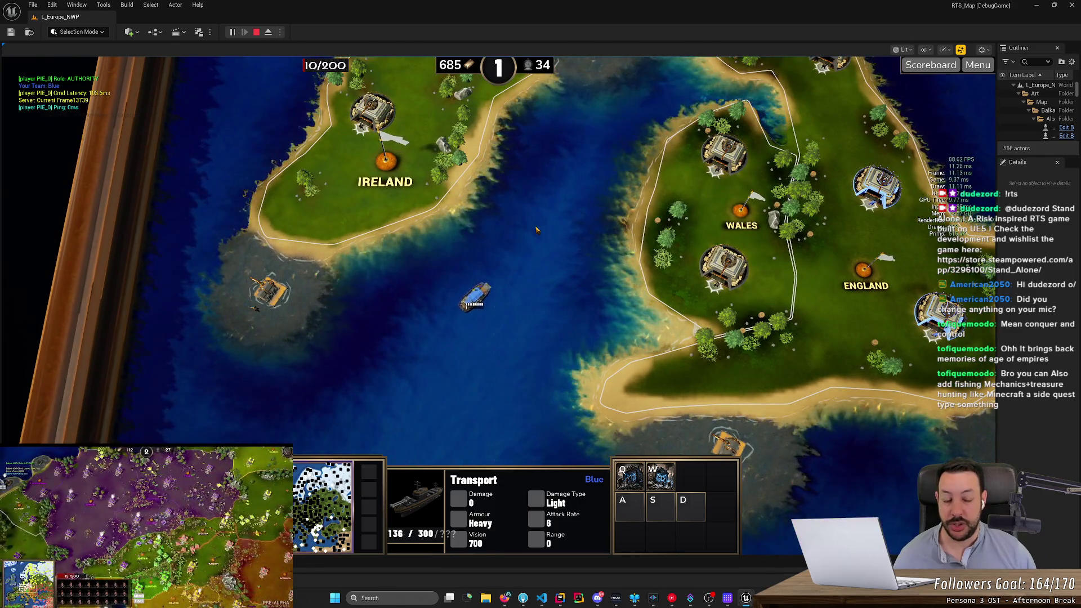
Step: Pan north past Scotland to Iceland and zoom in on the landing transport
click(537, 229)
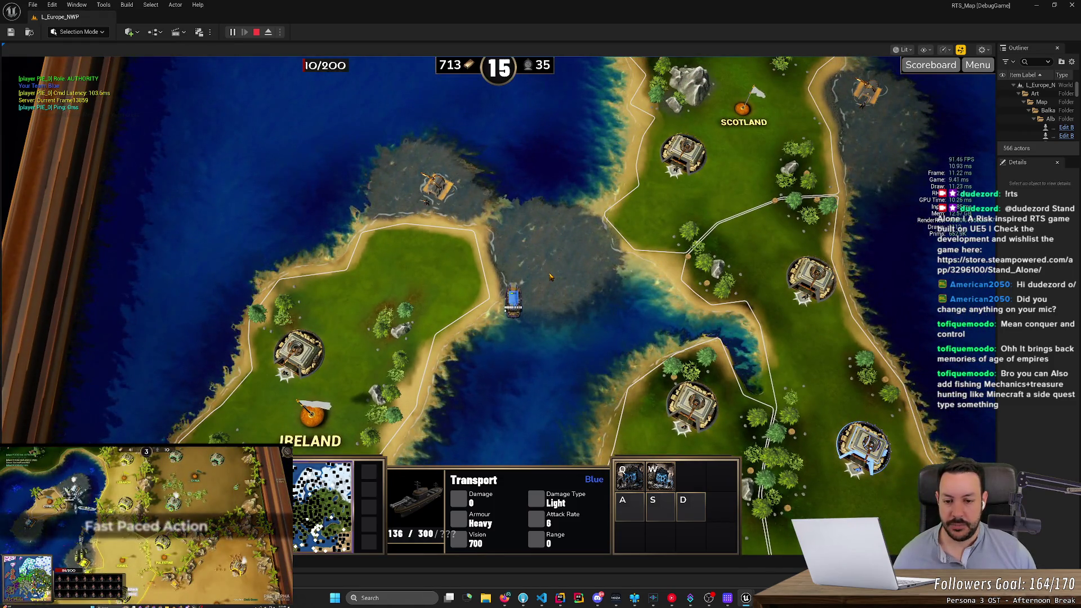
key(Up)
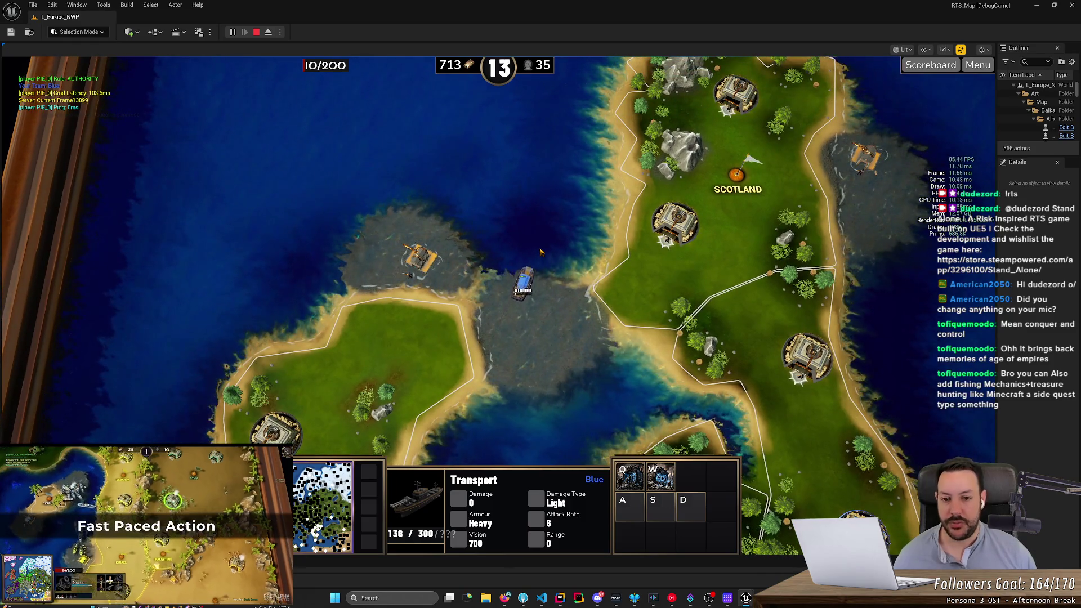
key(Up)
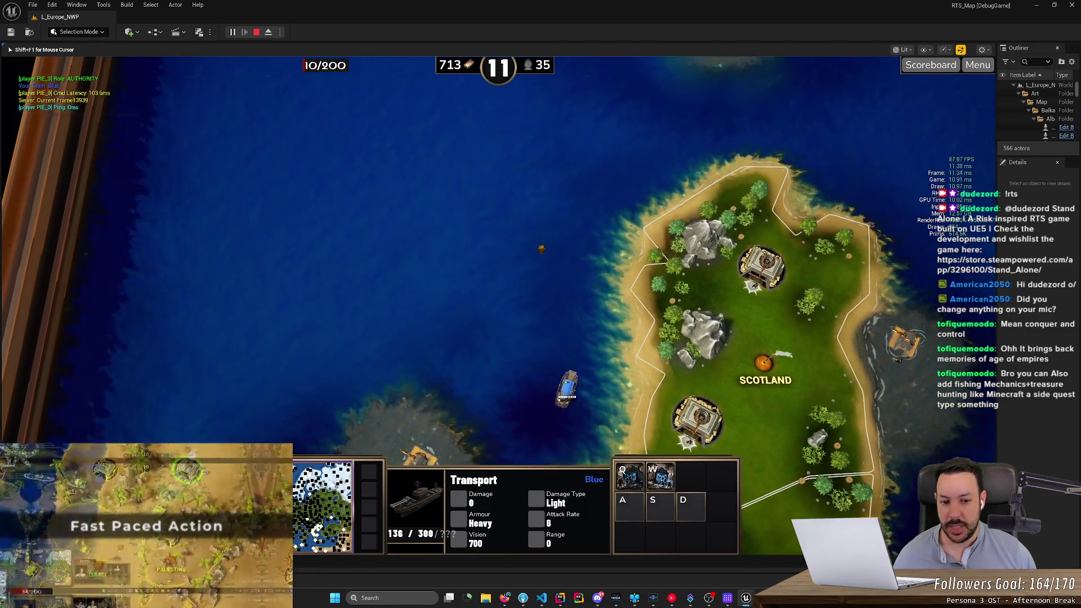
key(Up)
key(Up)
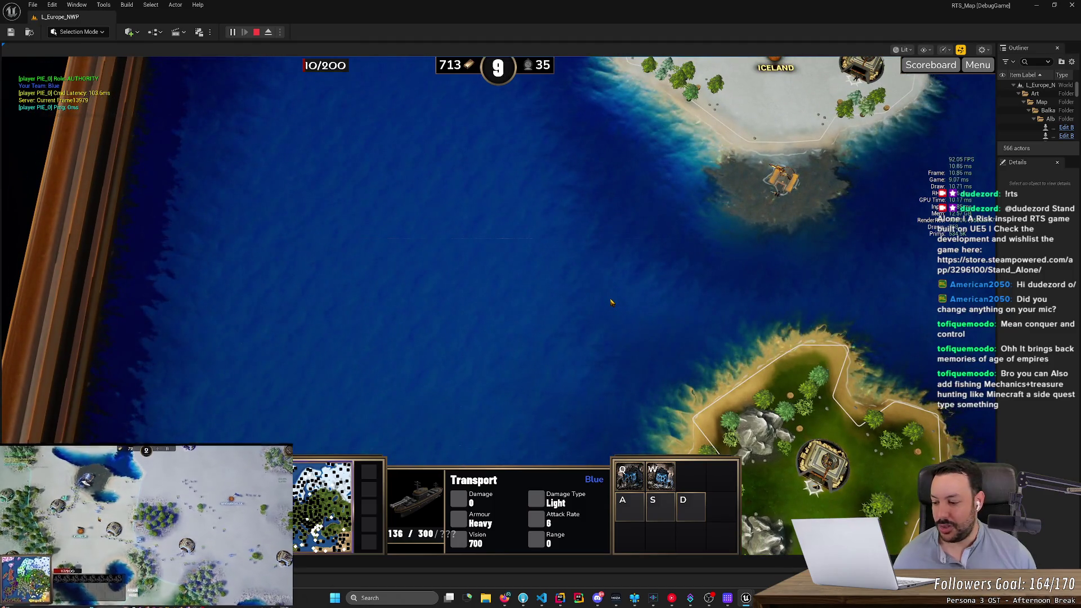
key(Down)
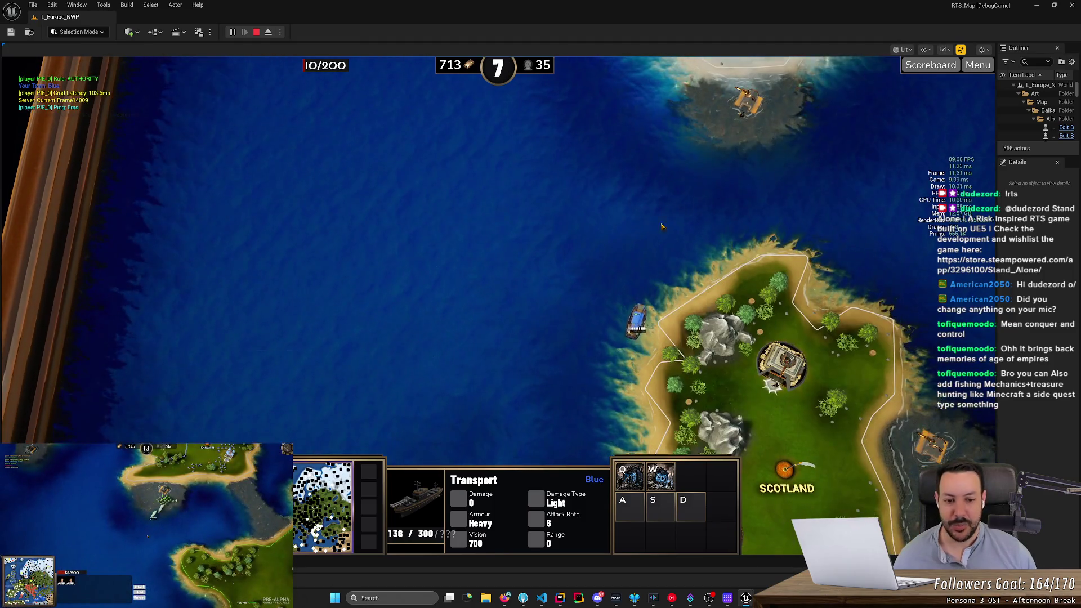
key(Up)
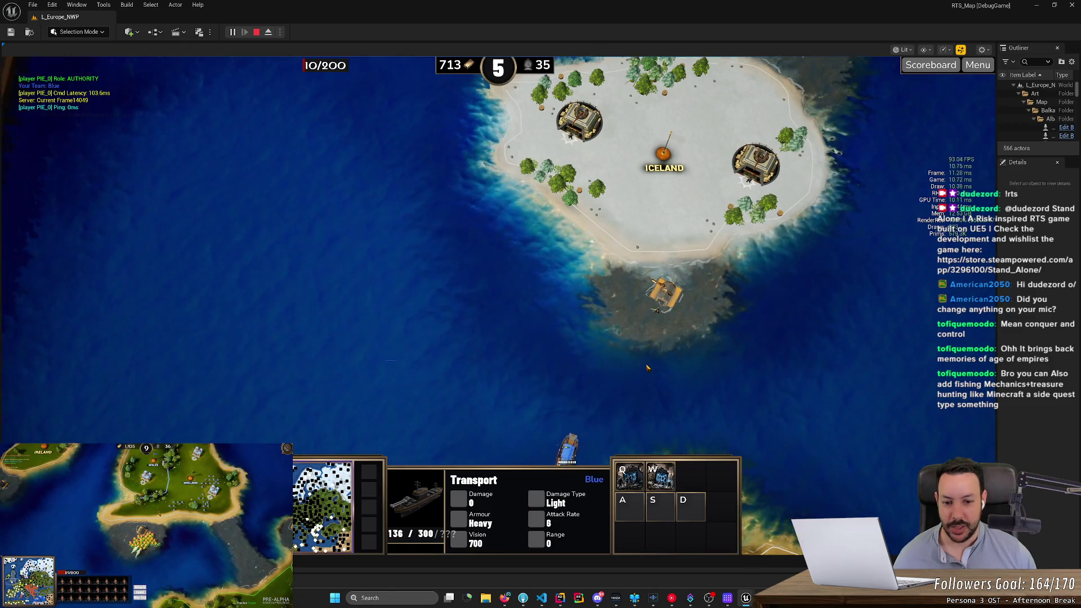
scroll(647, 367, up, 2)
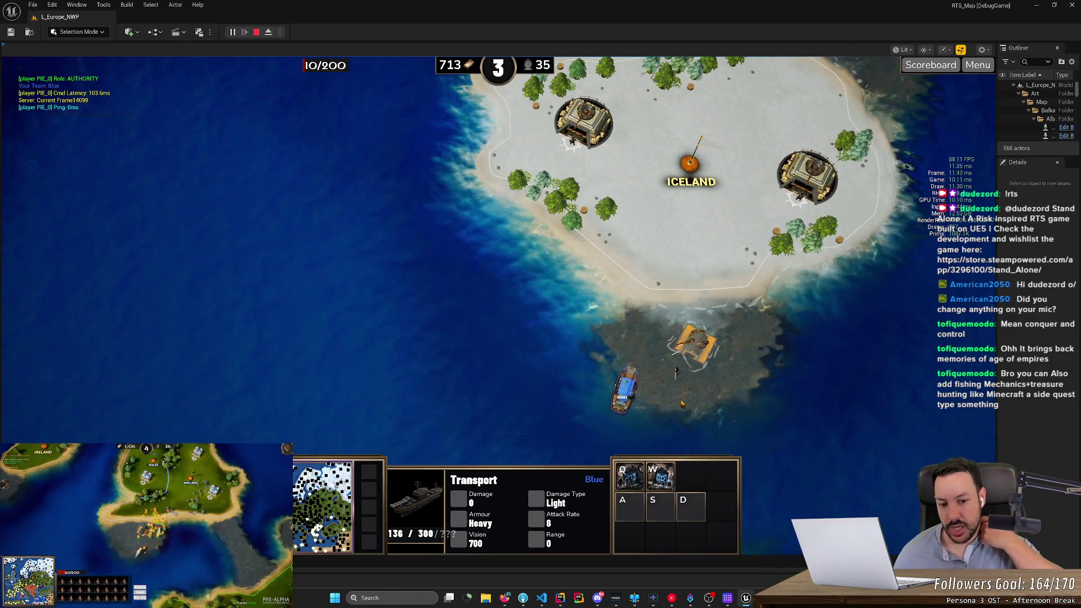
Step: Select the units unloaded on Iceland's shore, then the harbour by the landing site
drag(613, 304, 704, 397)
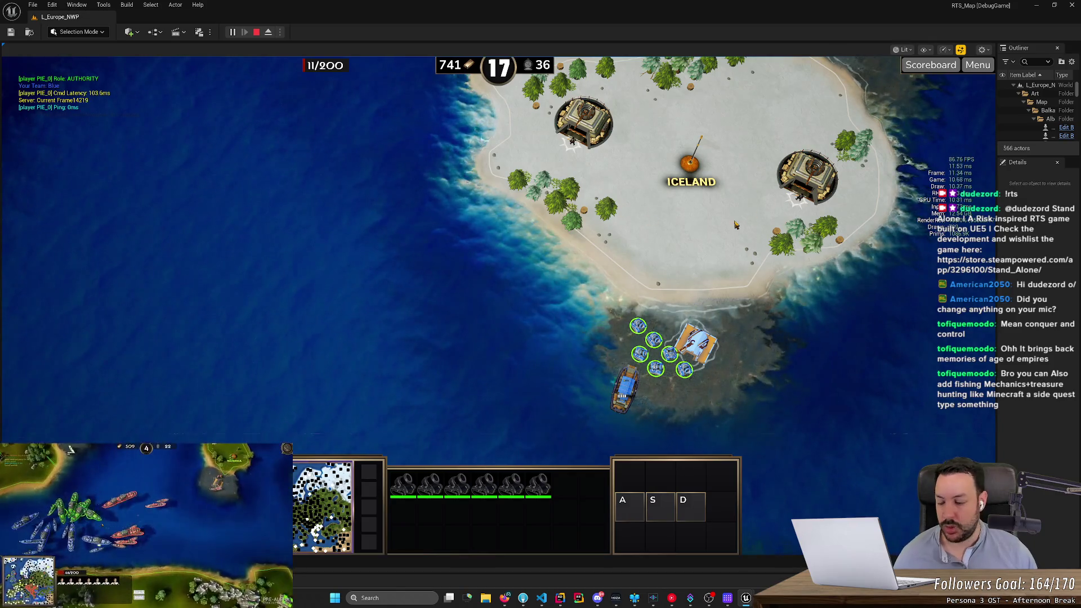
scroll(755, 347, down, 2)
key(Down)
key(Right)
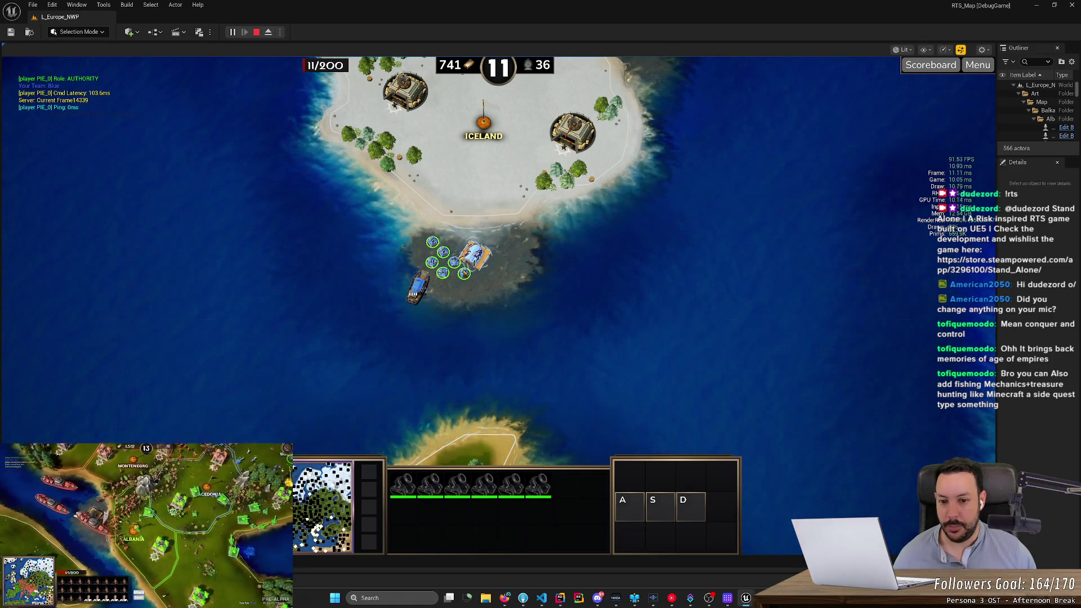
click(475, 256)
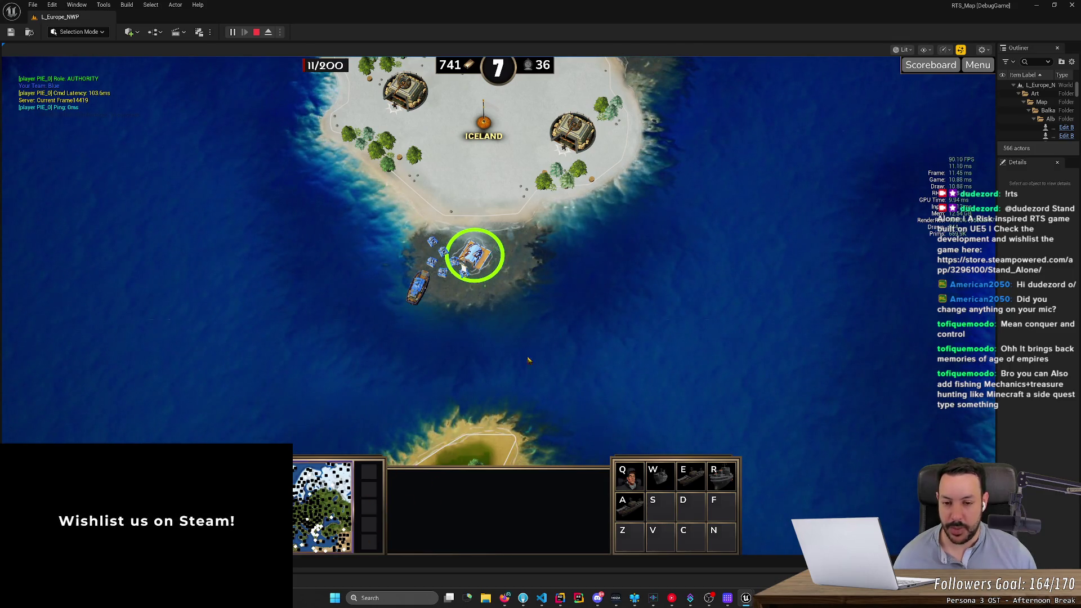
scroll(462, 337, up, 3)
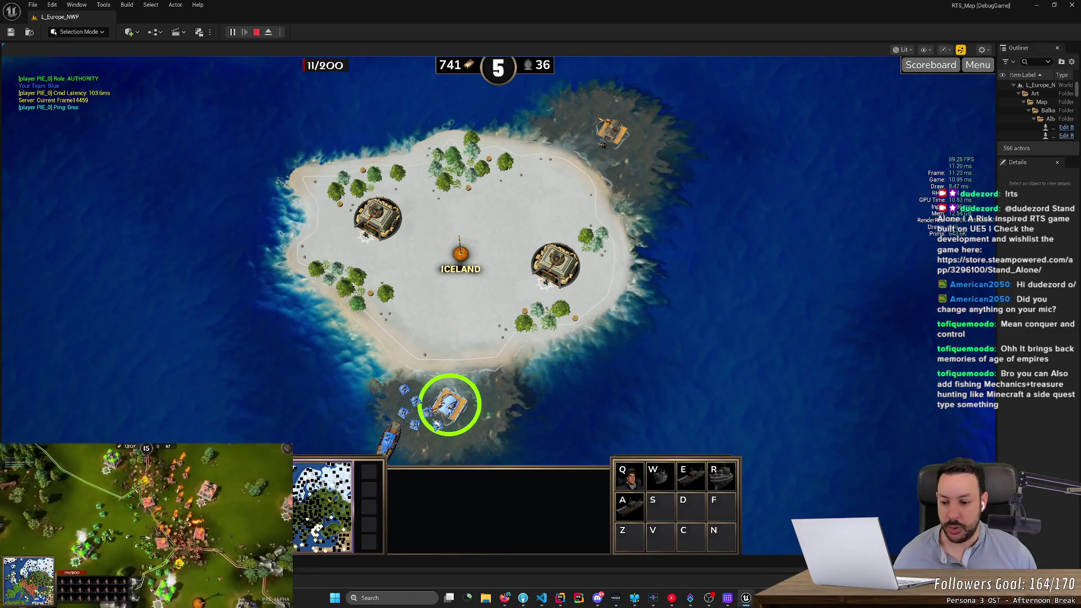
Step: Look east of Iceland toward Norway and Sweden, then select the landed blue units
click(493, 256)
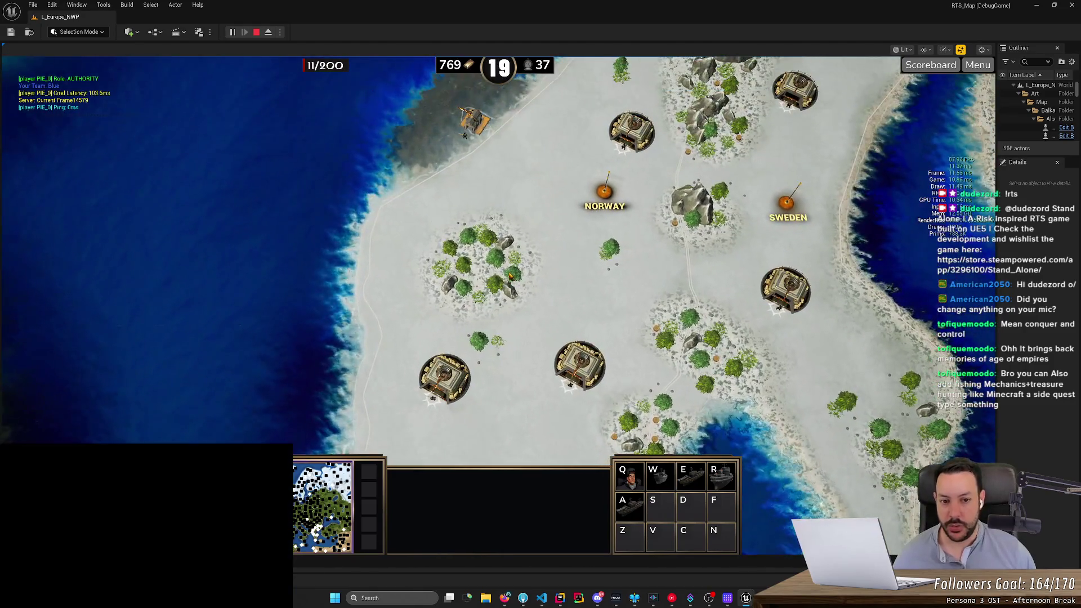
mouse_move(323, 102)
mouse_down()
mouse_move(804, 456)
mouse_move(793, 466)
mouse_up()
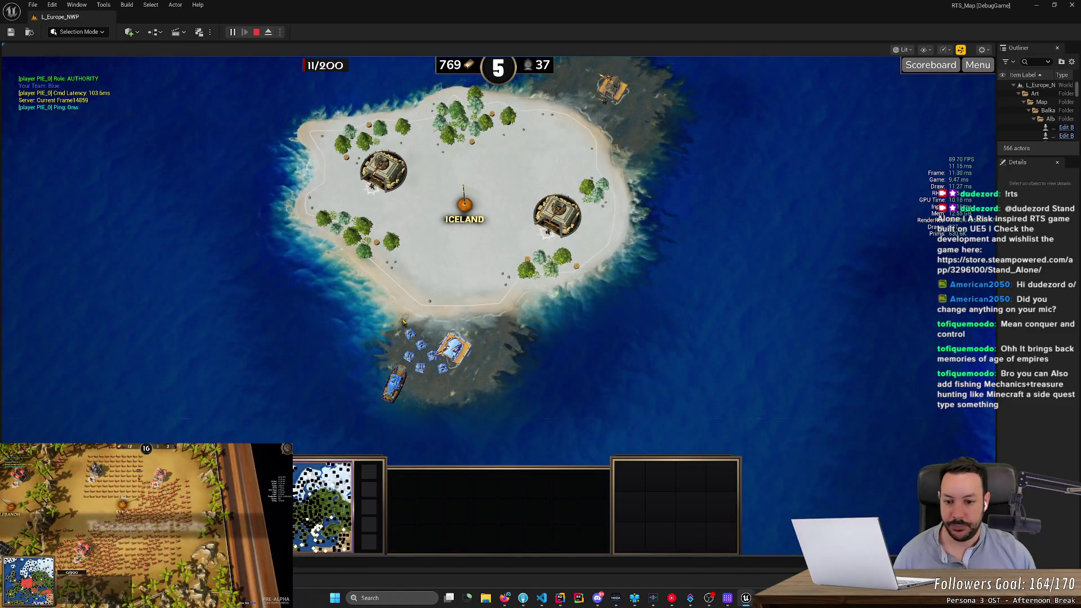
drag(440, 383, 441, 383)
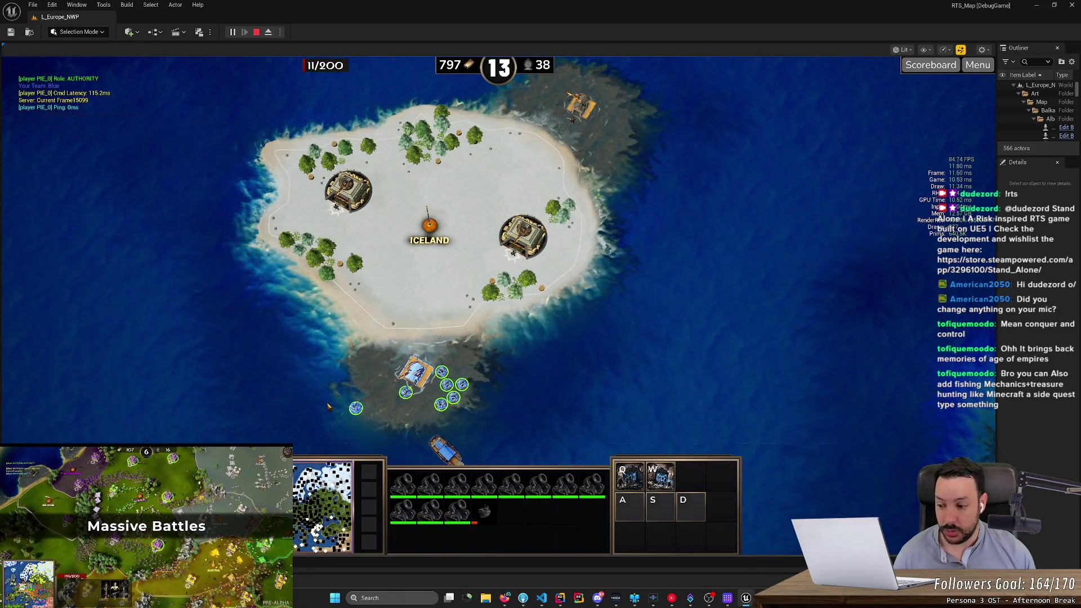
Step: Select the landed units and transport, and move the transport away from the shore
key(Down)
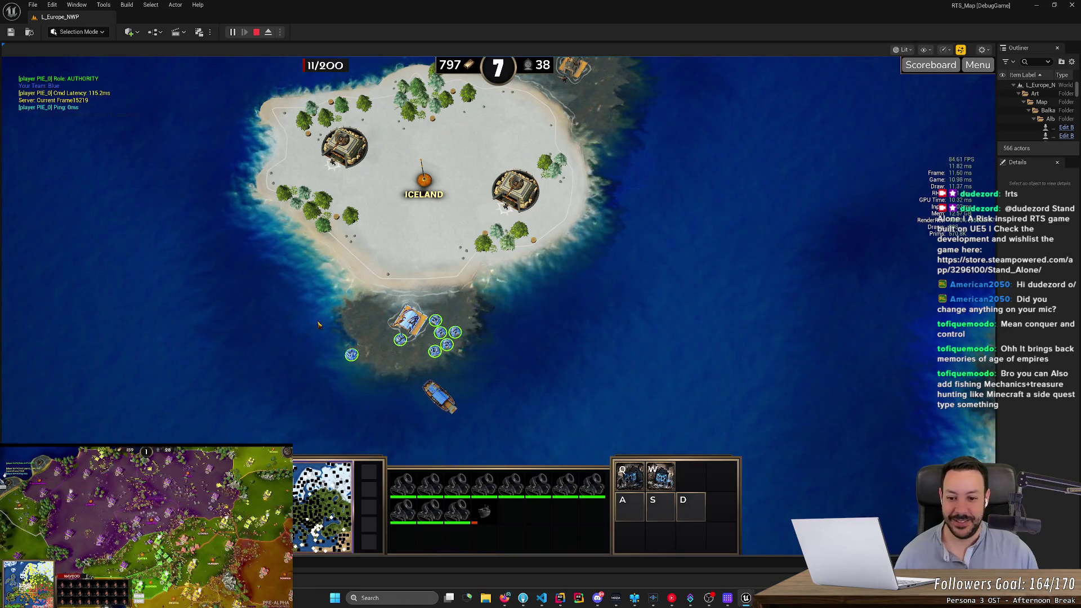
drag(497, 371, 499, 374)
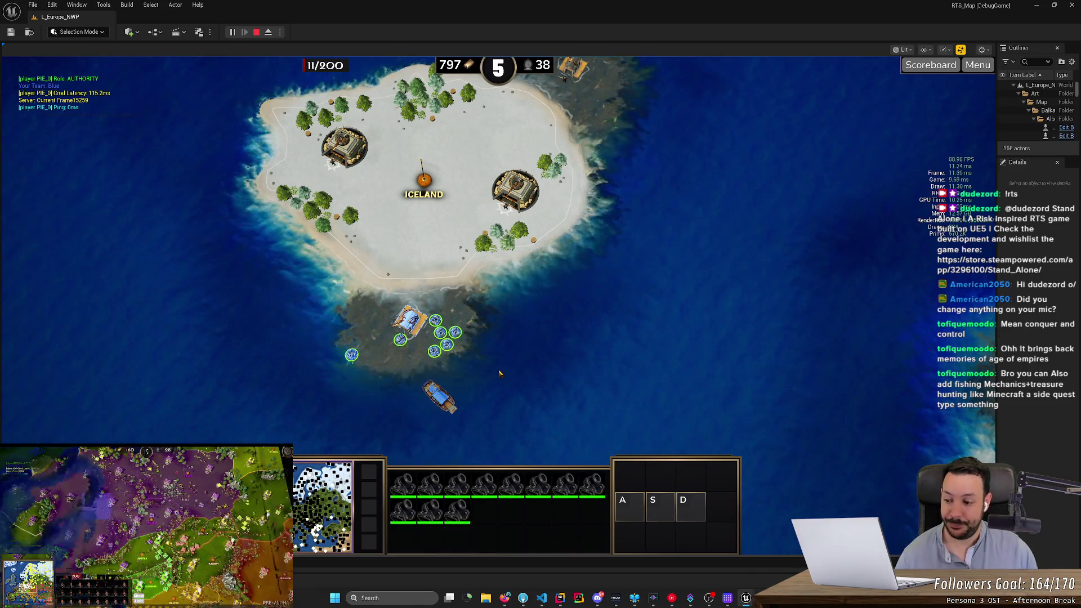
drag(341, 302, 557, 455)
drag(300, 291, 521, 440)
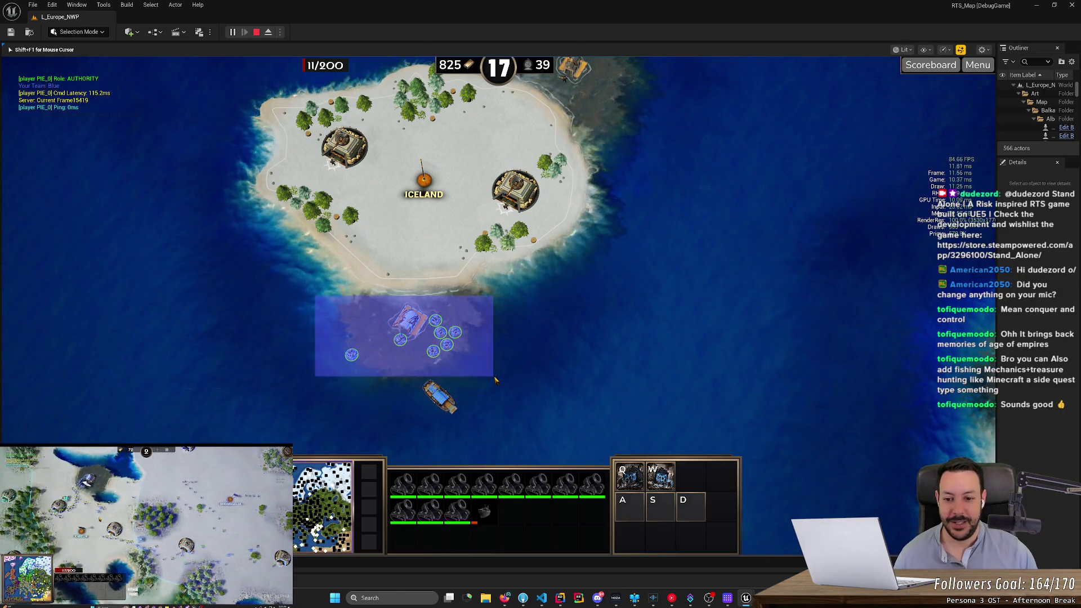
drag(495, 380, 495, 381)
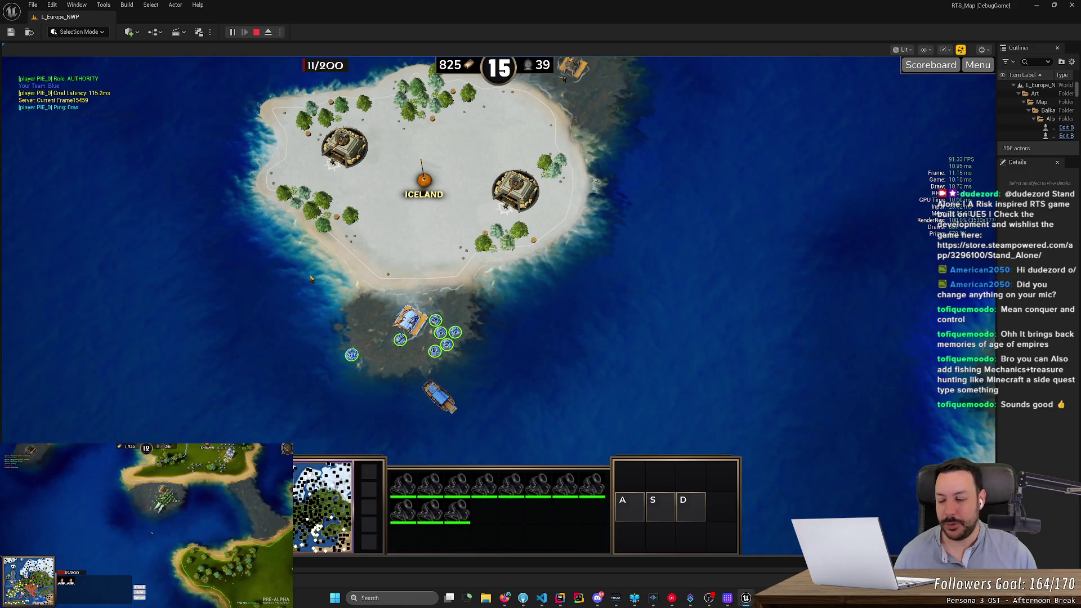
drag(436, 325, 514, 448)
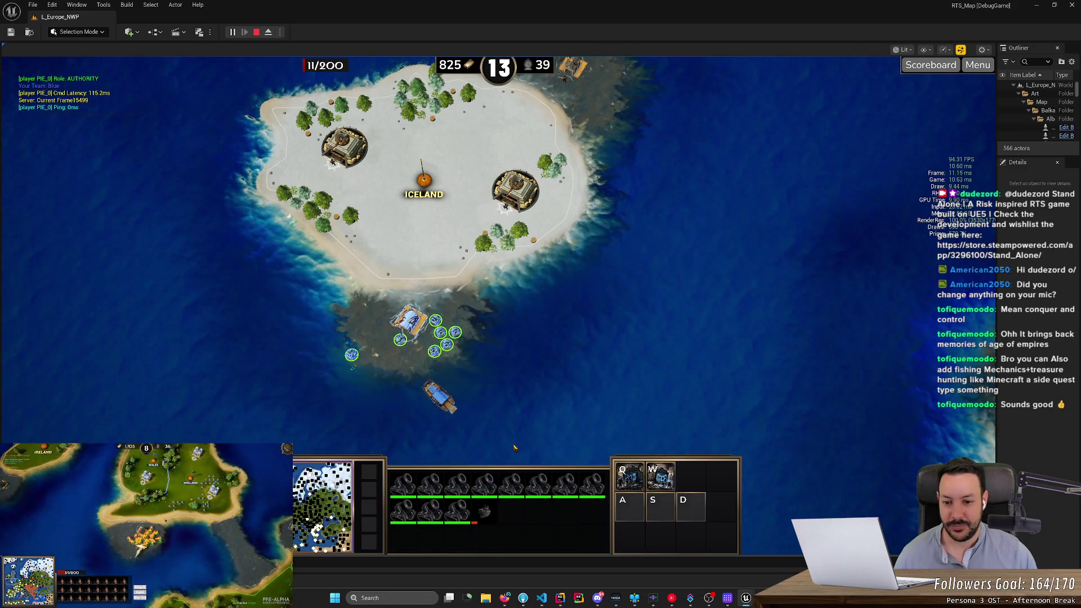
right_click(276, 380)
right_click(456, 409)
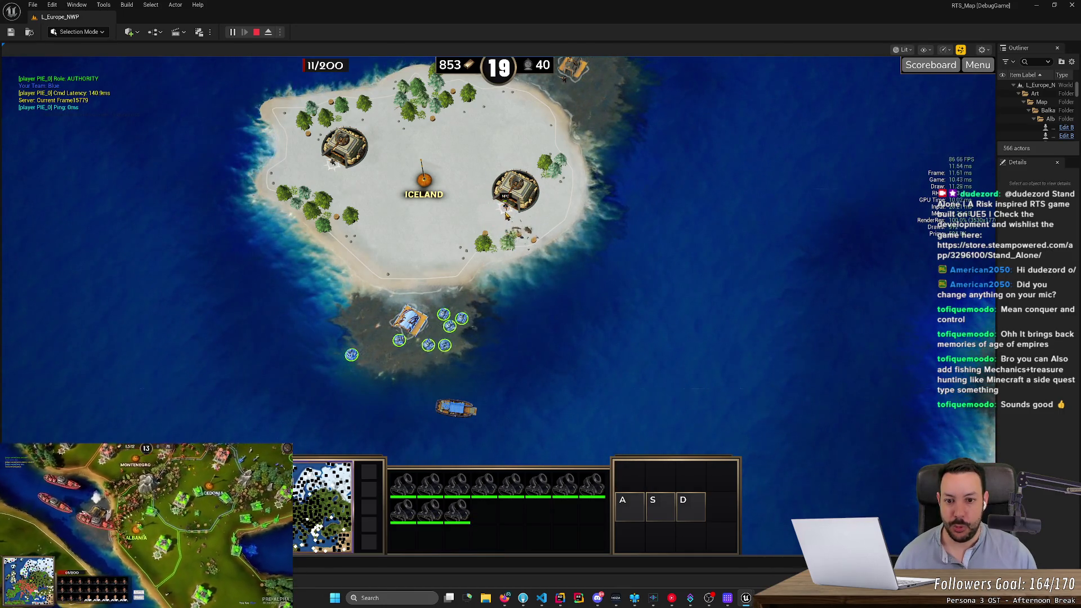
Step: Attack-move all eleven landed units onto Iceland's eastern enemy fortress
key(a)
key(a)
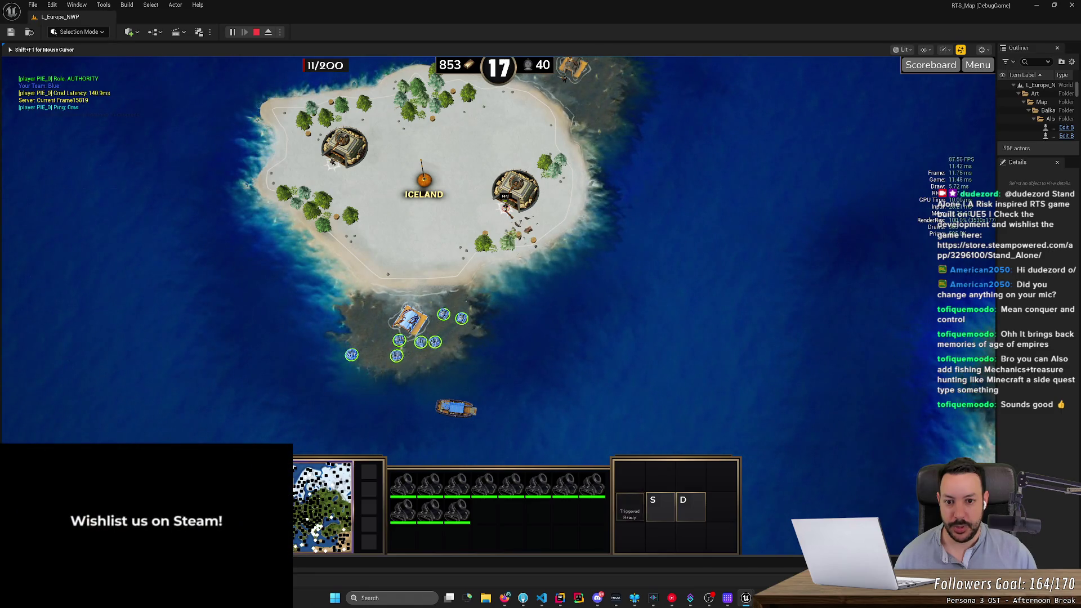
drag(374, 284, 489, 378)
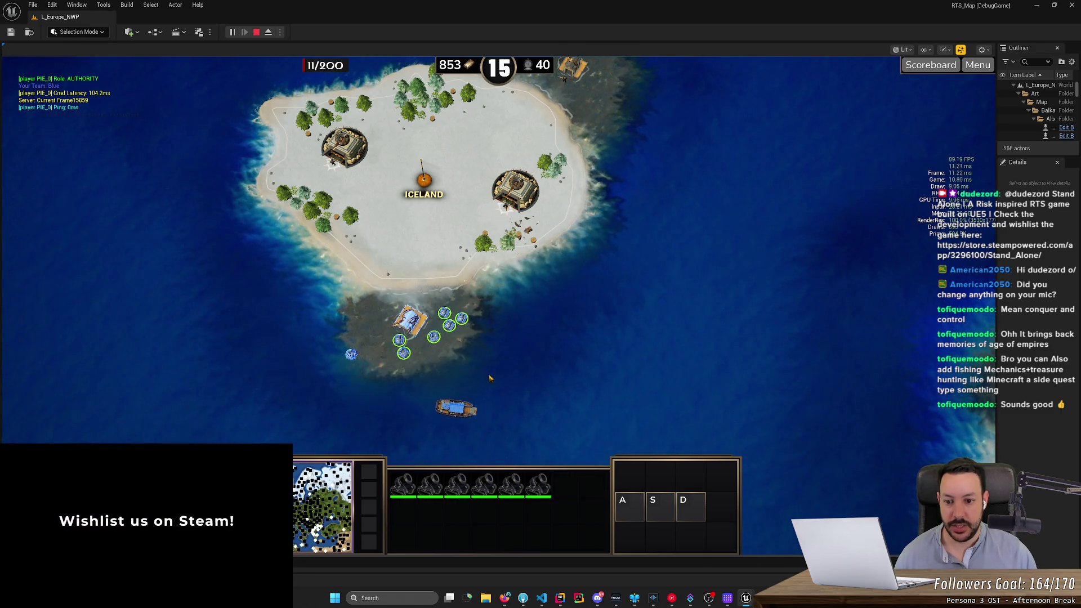
key(ctrl+a)
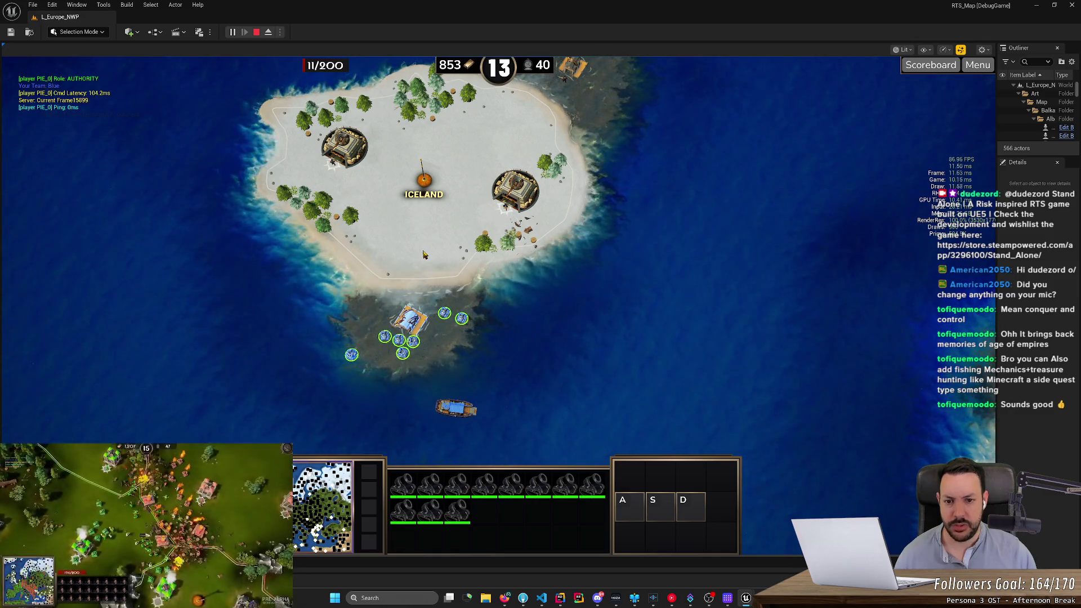
right_click(509, 214)
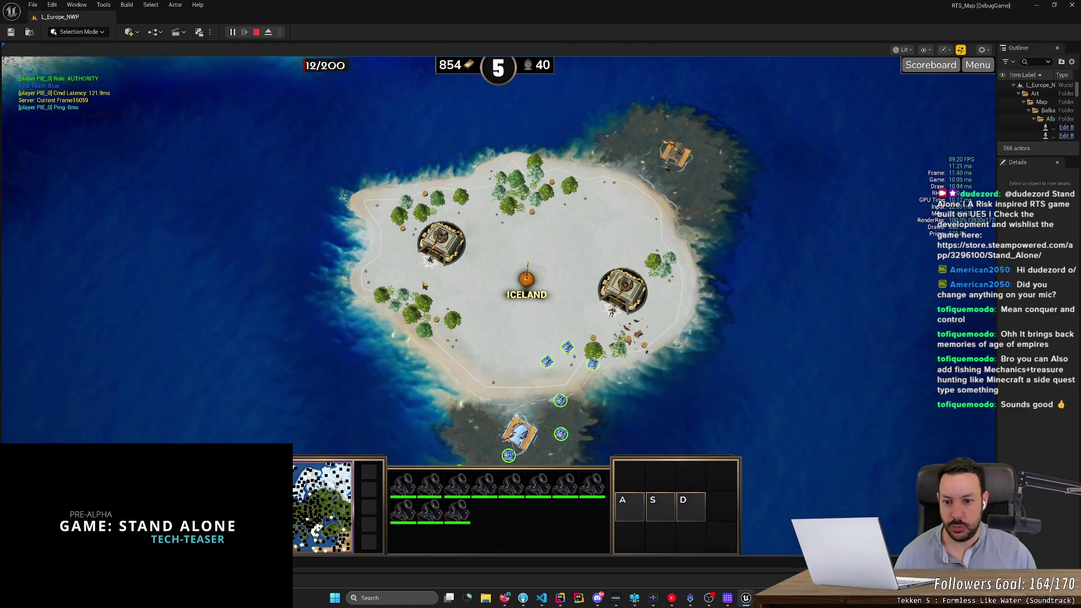
Step: Attack-move the army toward the bunker on Iceland
key(a)
click(430, 265)
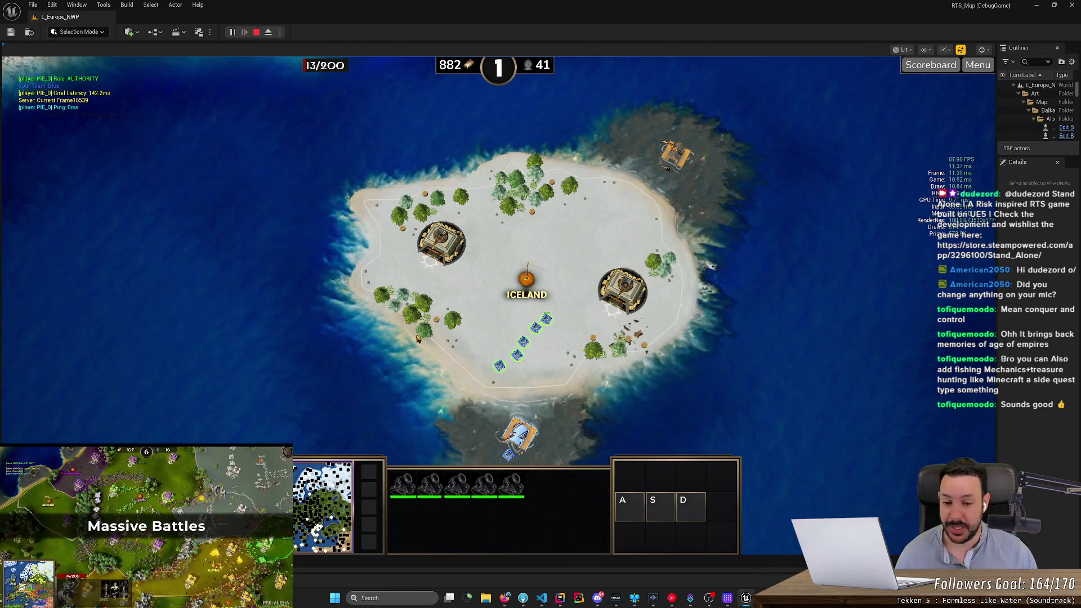
drag(466, 312, 510, 332)
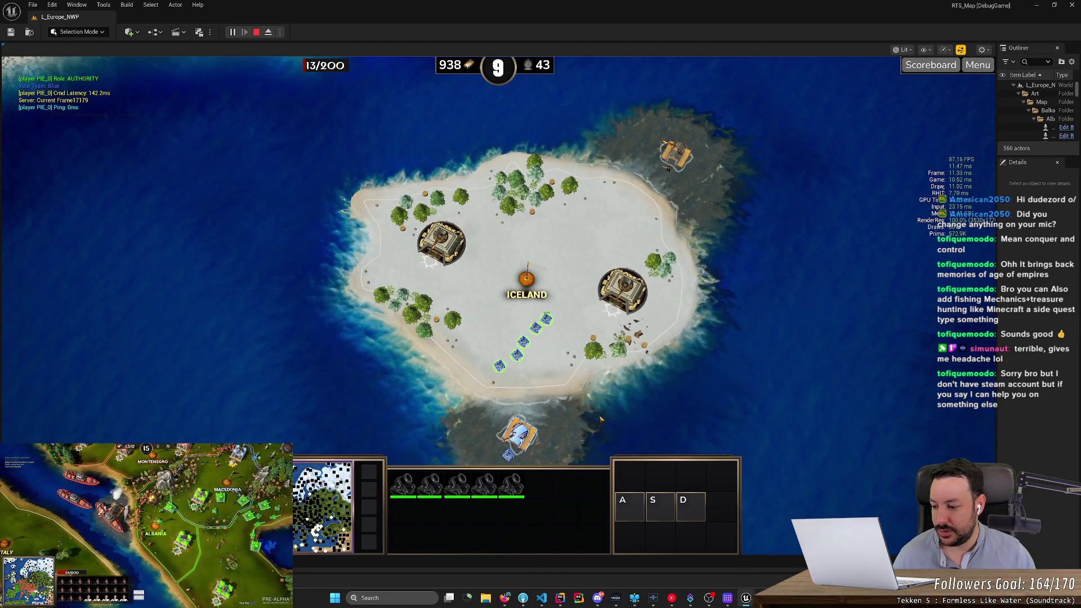
scroll(604, 415, up, 3)
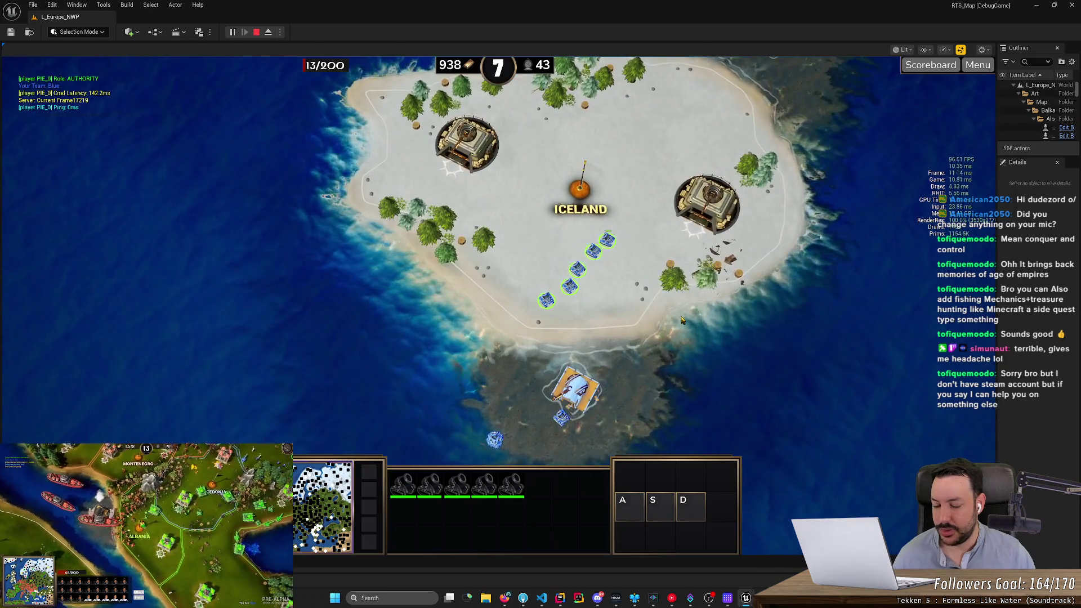
Step: Select the five tanks on Iceland and send them toward the eastern fortress
click(493, 279)
drag(647, 406, 642, 415)
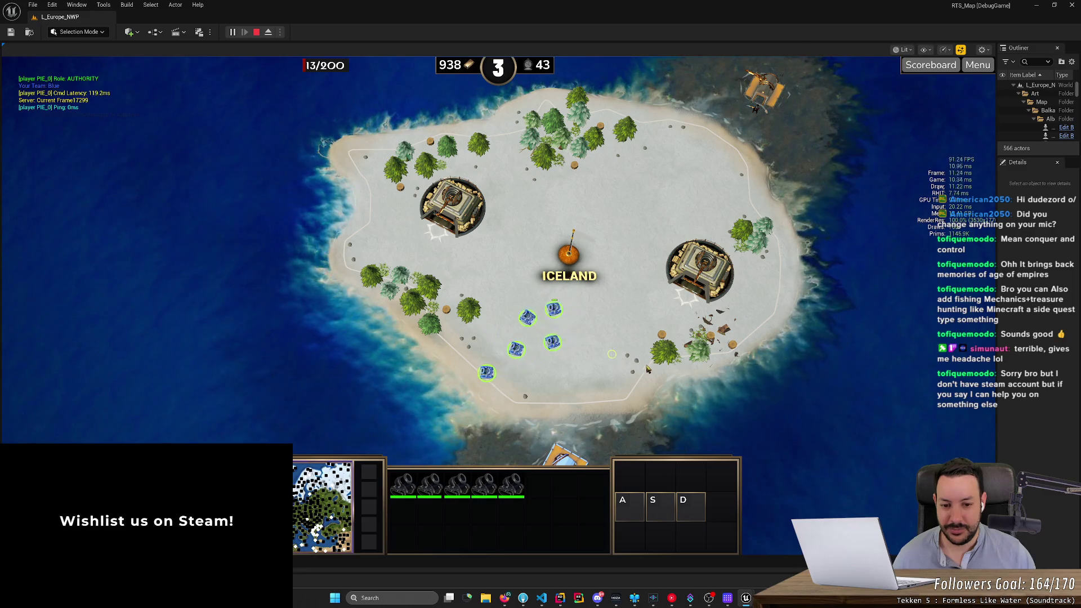
right_click(687, 297)
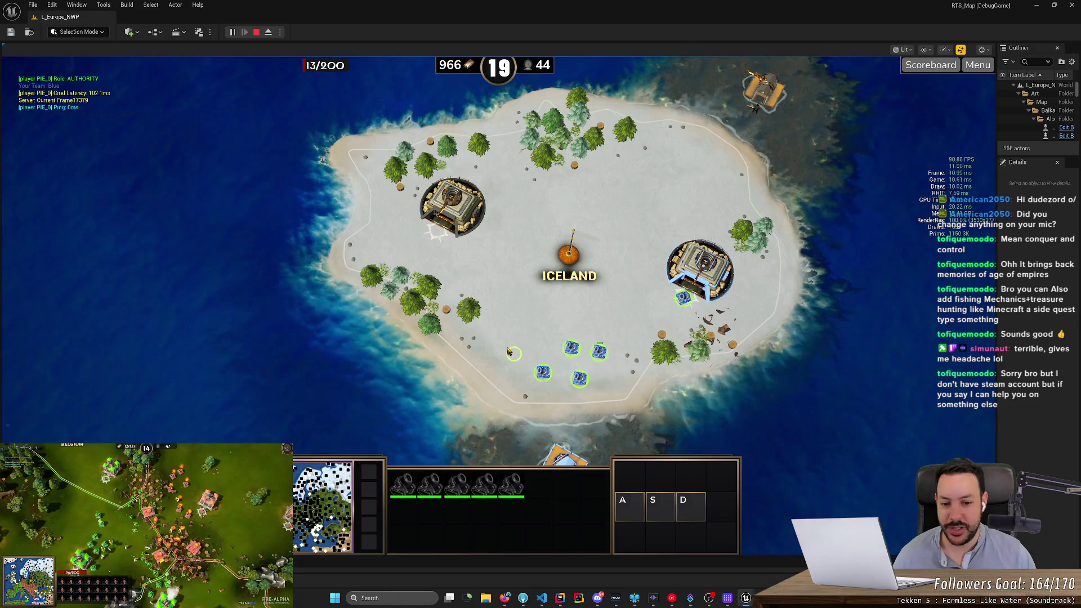
right_click(588, 364)
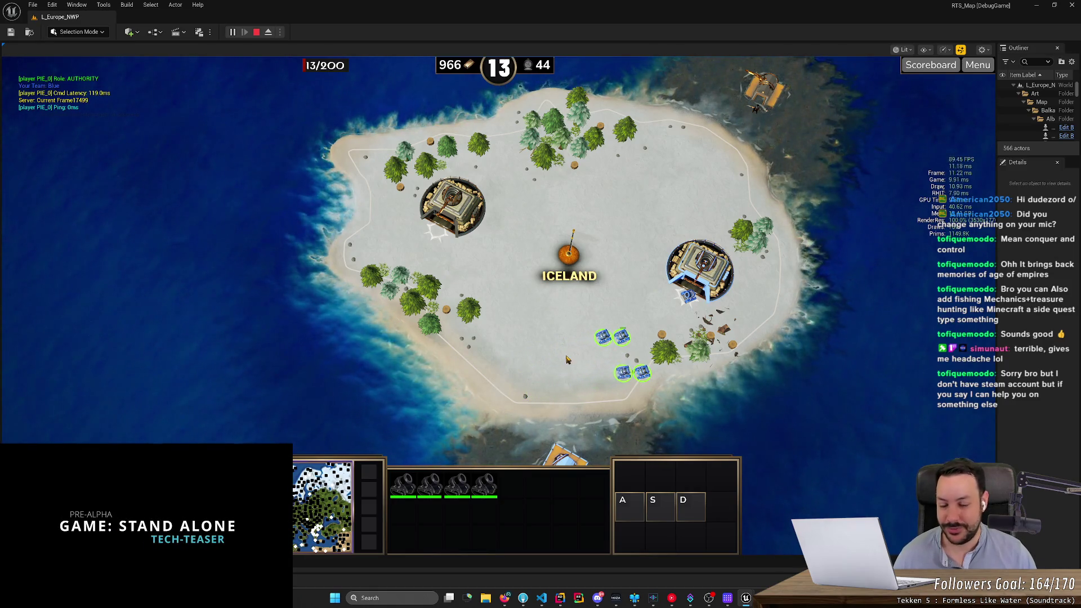
scroll(618, 367, down, 2)
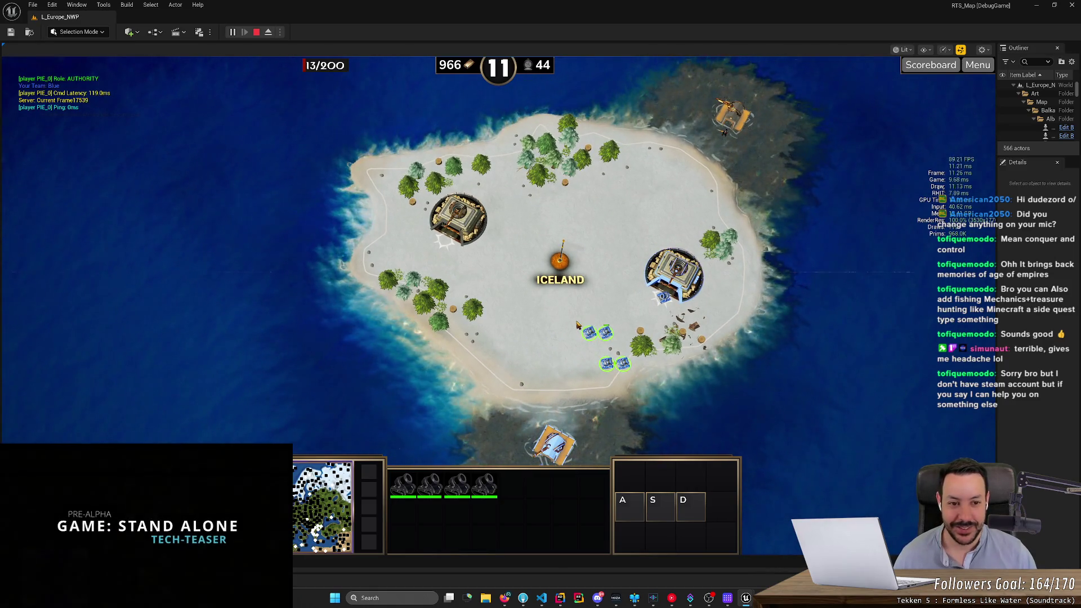